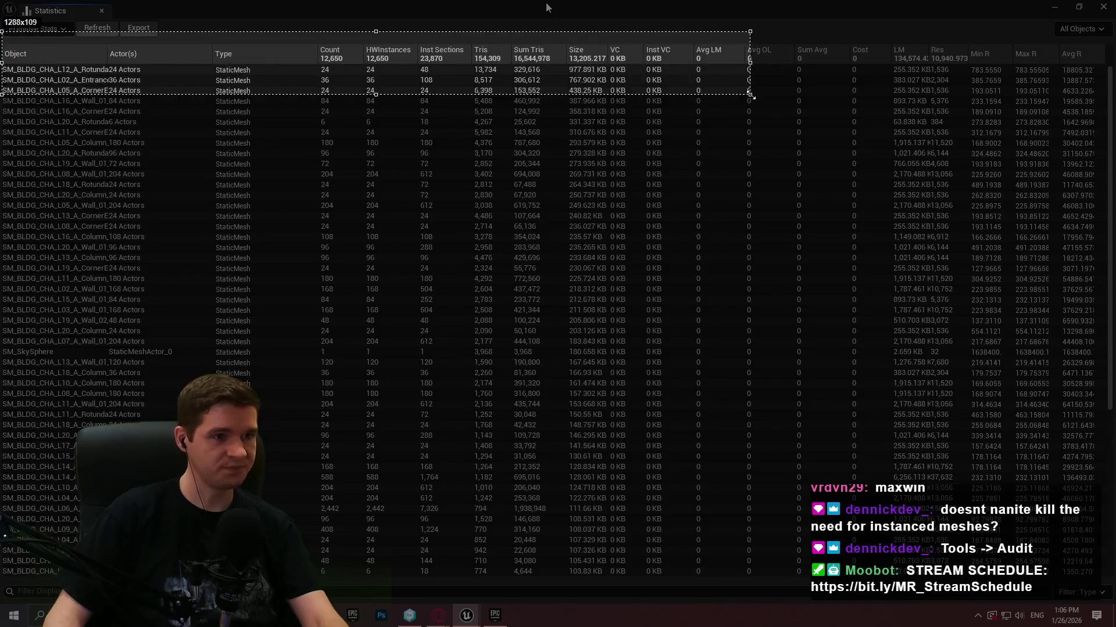
- Snip the Statistics table header rows, then launch Paint 3D from a Start search for 'paint'
left_click(710, 104)
left_click(39, 616)
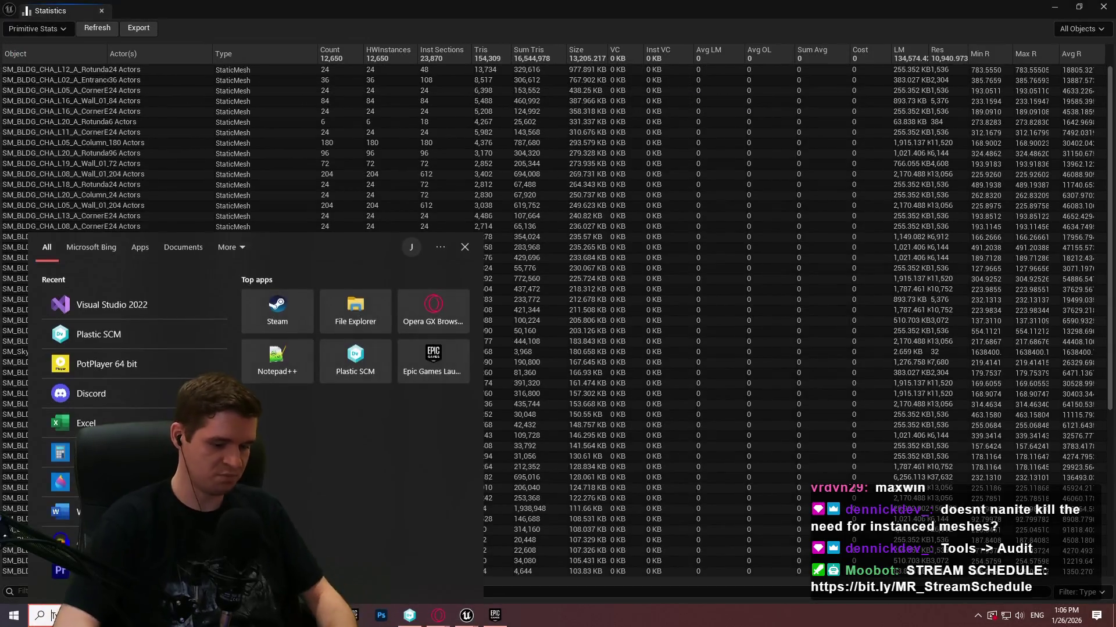
type("paint")
key("Return")
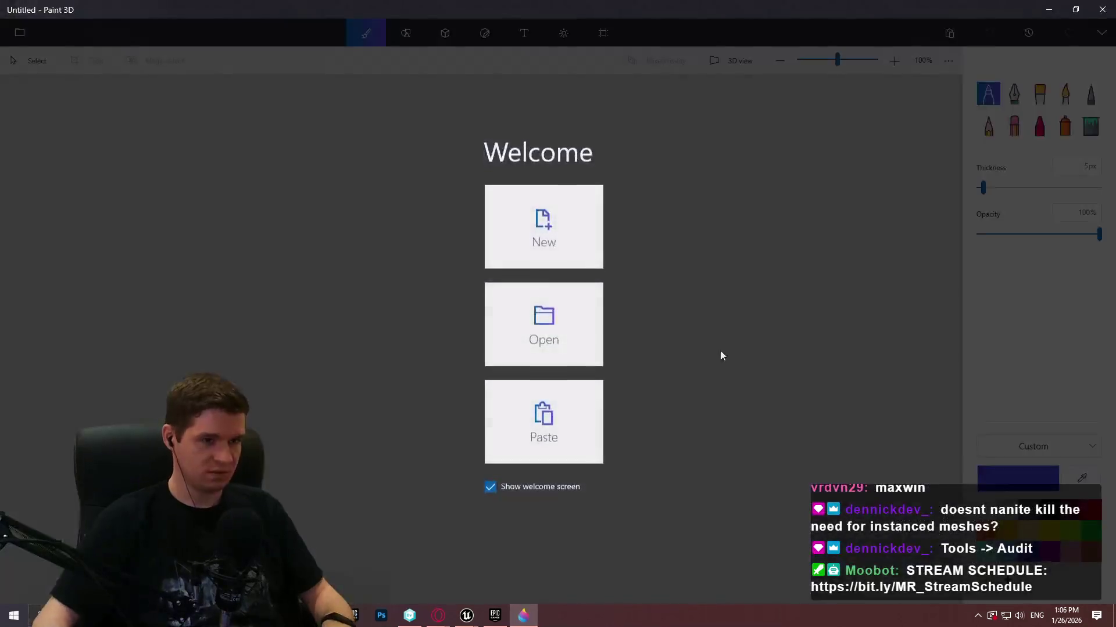
- Paste the Statistics screenshot onto a new Paint 3D canvas and move it near the top
left_click(511, 211)
key("ctrl+v")
left_click_drag(718, 337, 724, 195)
- Hand-write a red marker note by the 0.85 MB value, then minimize Paint 3D
left_click(346, 34)
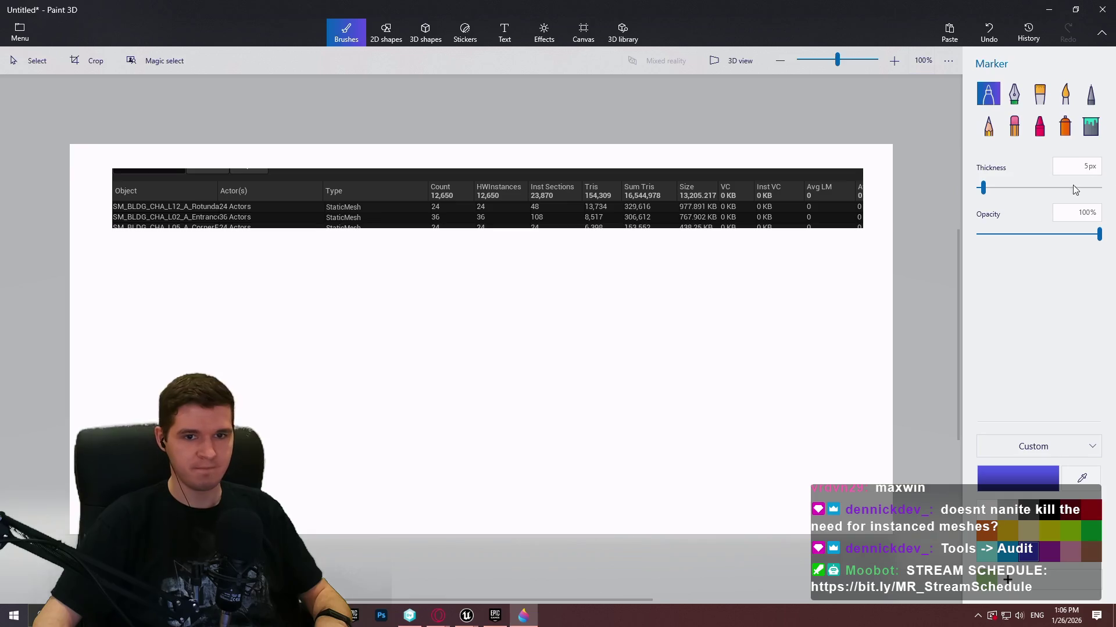
mouse_move(397, 242)
left_mouse_down()
mouse_move(406, 256)
mouse_move(416, 241)
mouse_move(442, 250)
mouse_move(448, 238)
mouse_move(464, 262)
mouse_move(551, 234)
mouse_move(526, 262)
left_mouse_up()
key("ctrl+z")
mouse_move(570, 236)
left_mouse_down()
mouse_move(567, 264)
mouse_move(583, 247)
mouse_move(566, 255)
left_mouse_up()
key("super+Down")
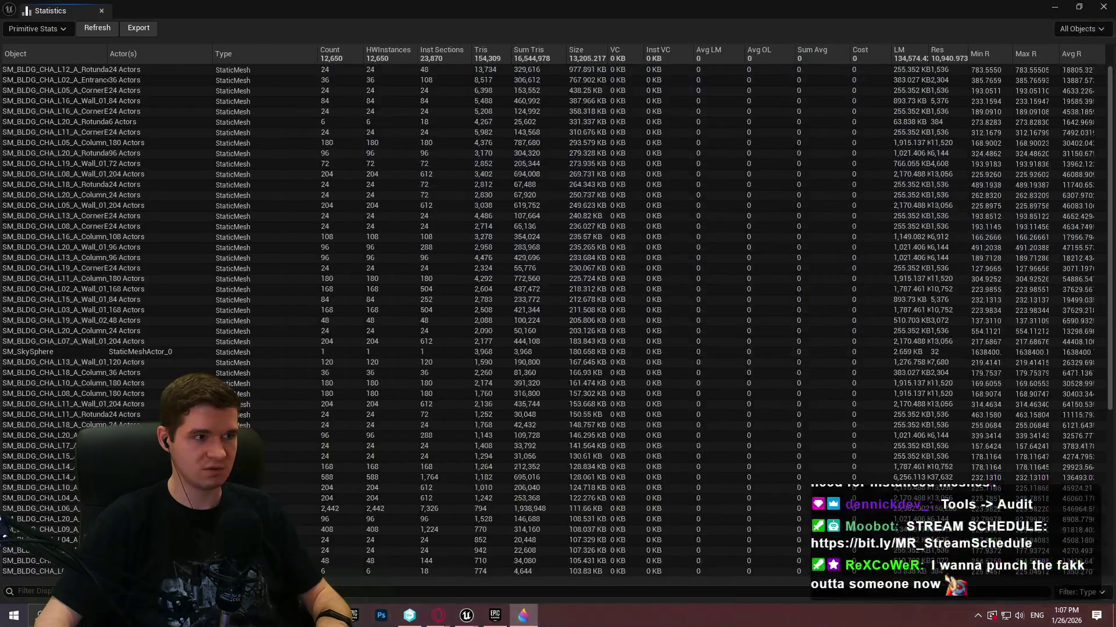
- Close the Statistics window, fly toward the skyscraper towers, and restore the full editor layout with F11
left_click(1104, 9)
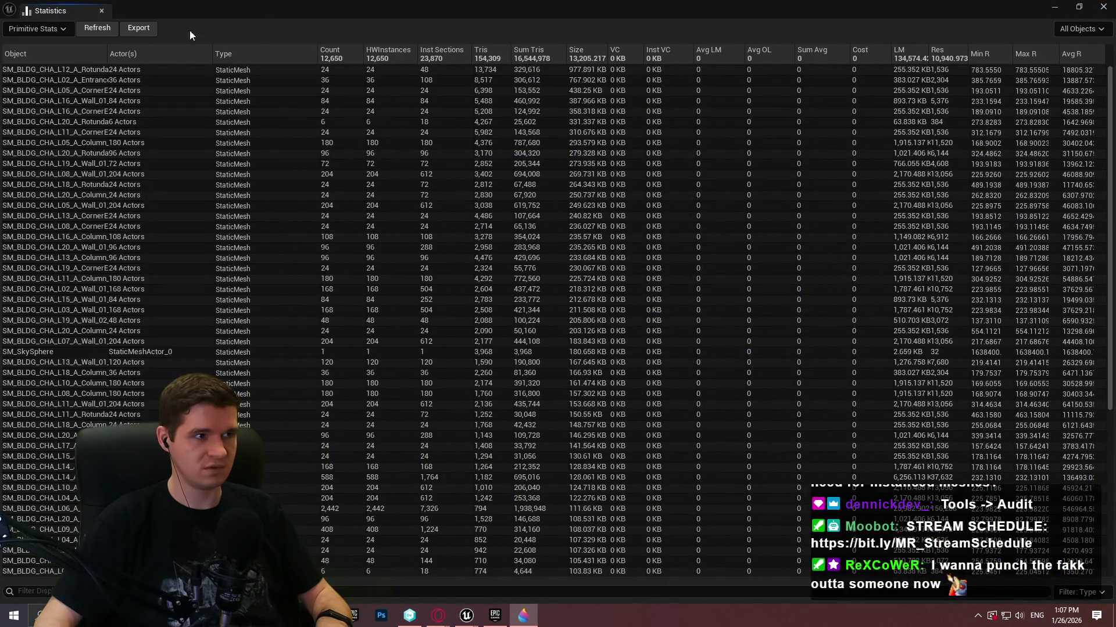
left_click_drag(558, 314, 476, 325)
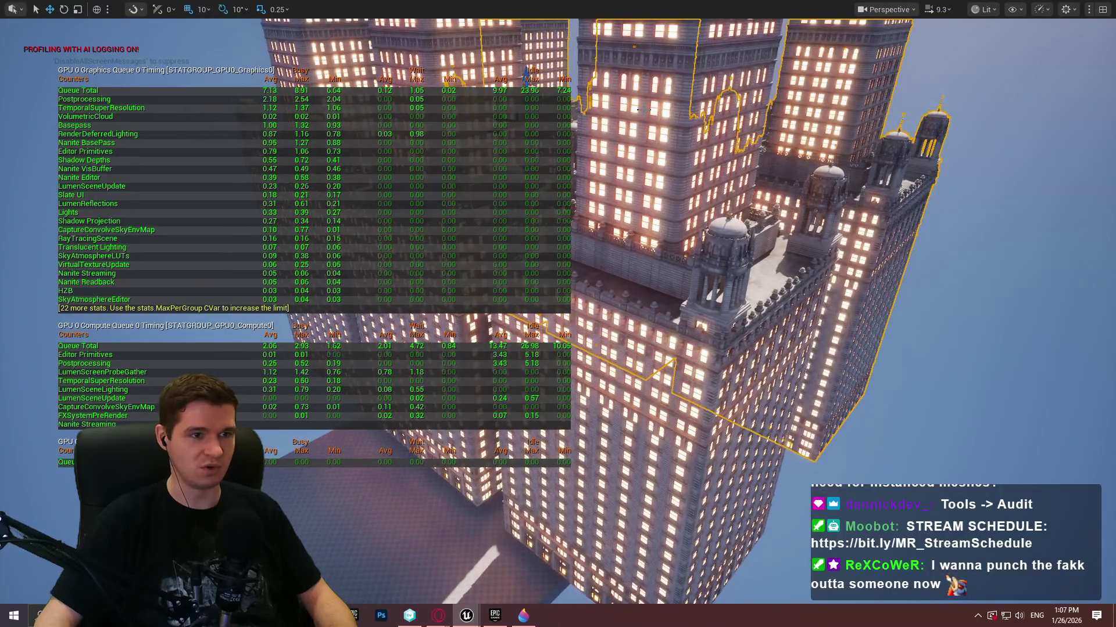
left_click(983, 9)
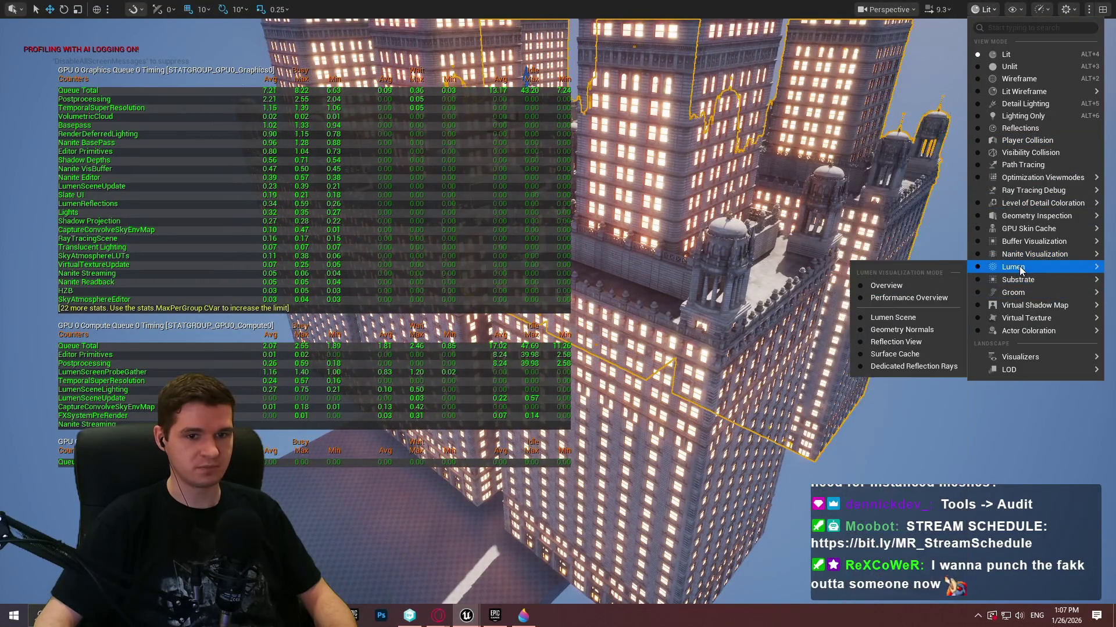
mouse_move(1020, 250)
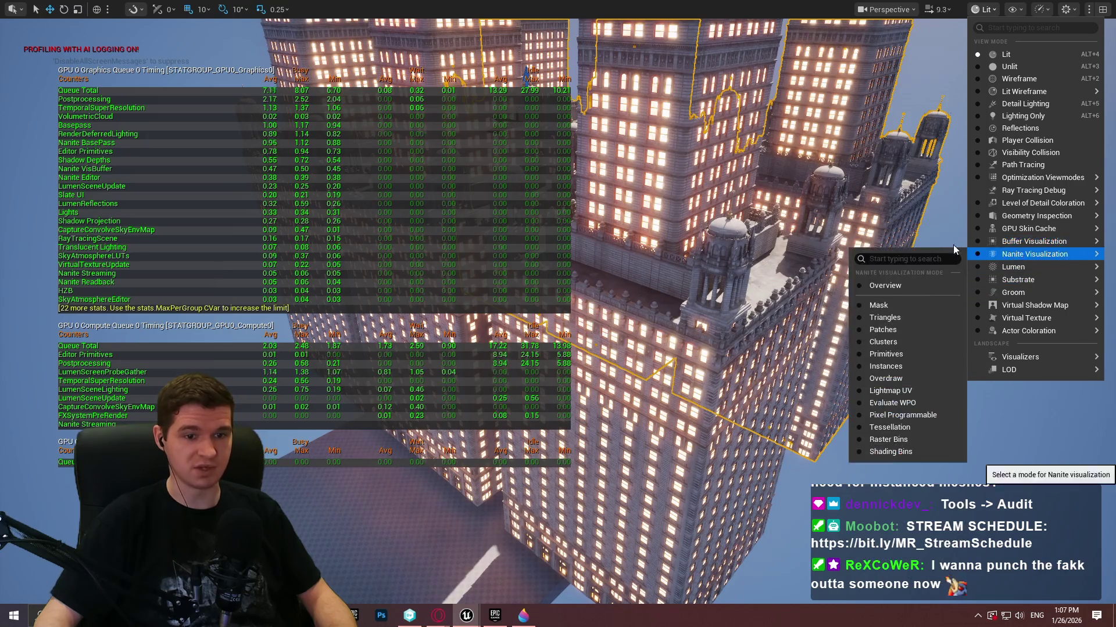
left_click_drag(639, 261, 581, 232)
left_click_drag(938, 110, 939, 98)
key("F11")
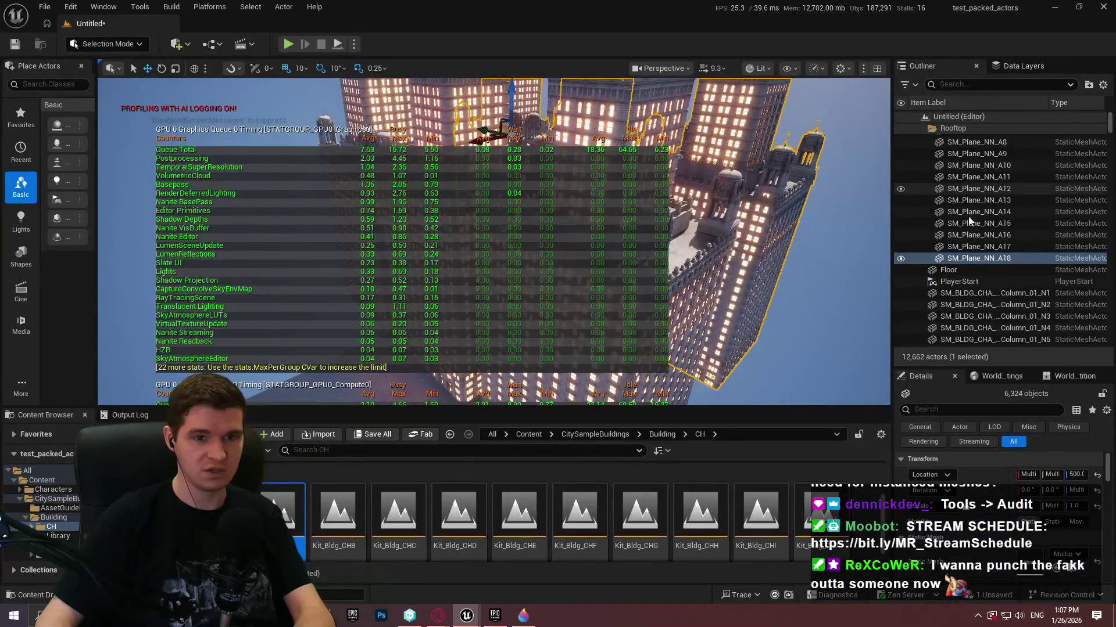
- Select all actors in the Outliner, then deselect Floor and PlayerStart
scroll(980, 273, "down", 3)
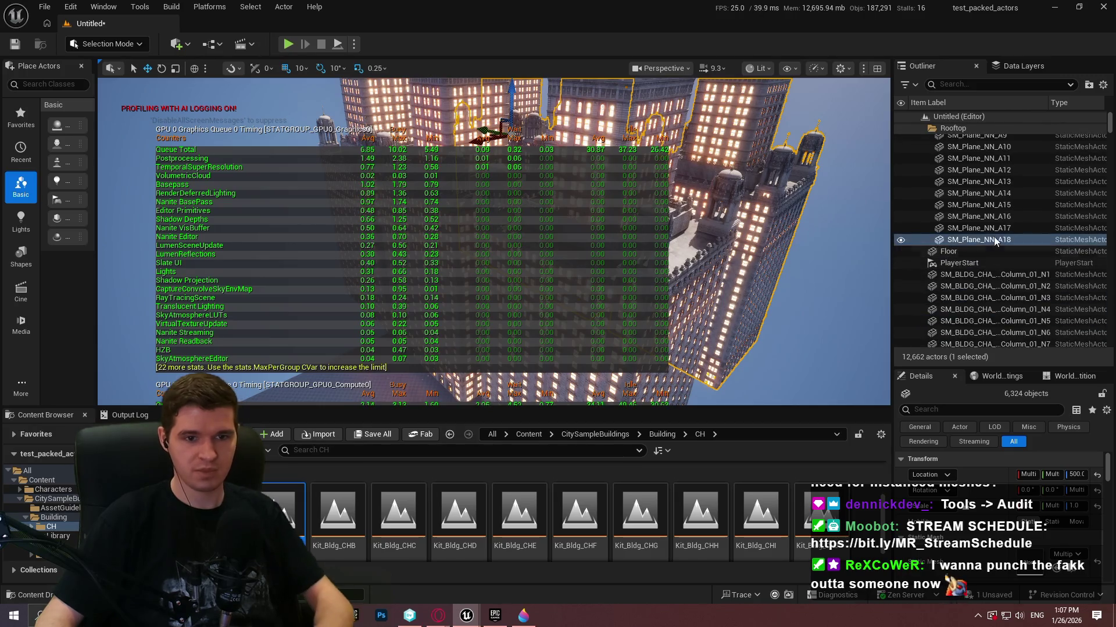
left_click(994, 218)
left_click(999, 239, "shift")
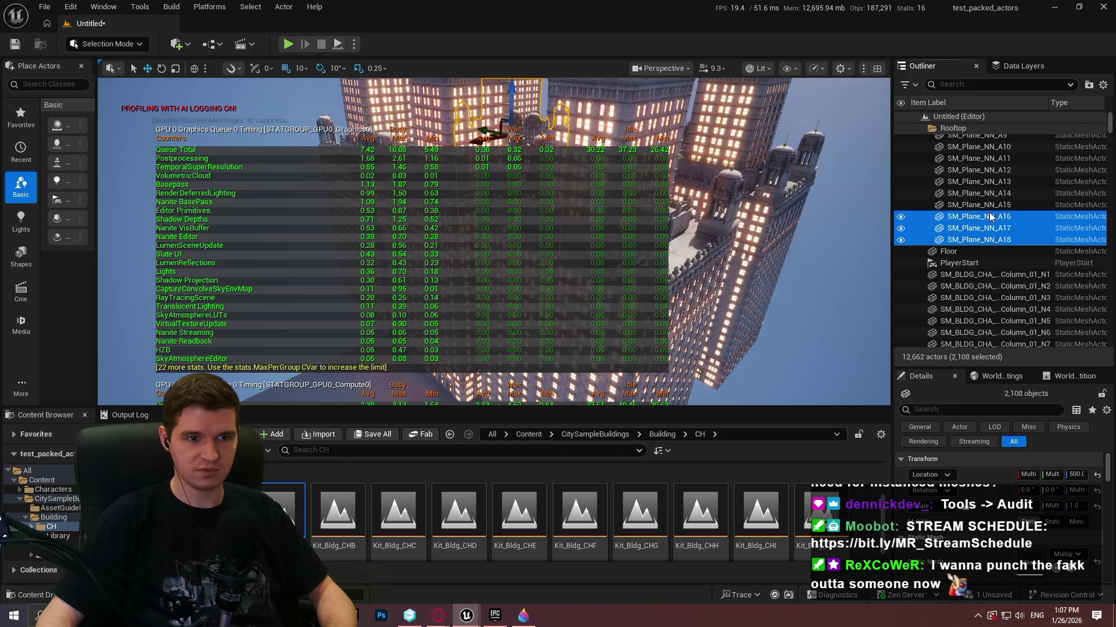
key("ctrl+a")
left_click(950, 255, "ctrl")
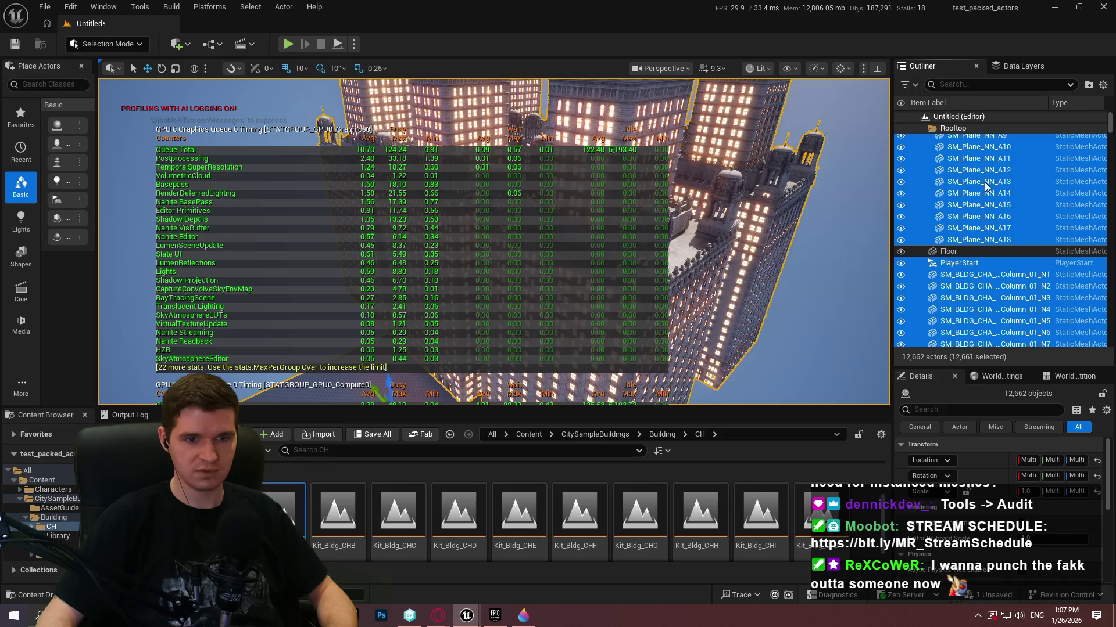
left_click(959, 264, "ctrl")
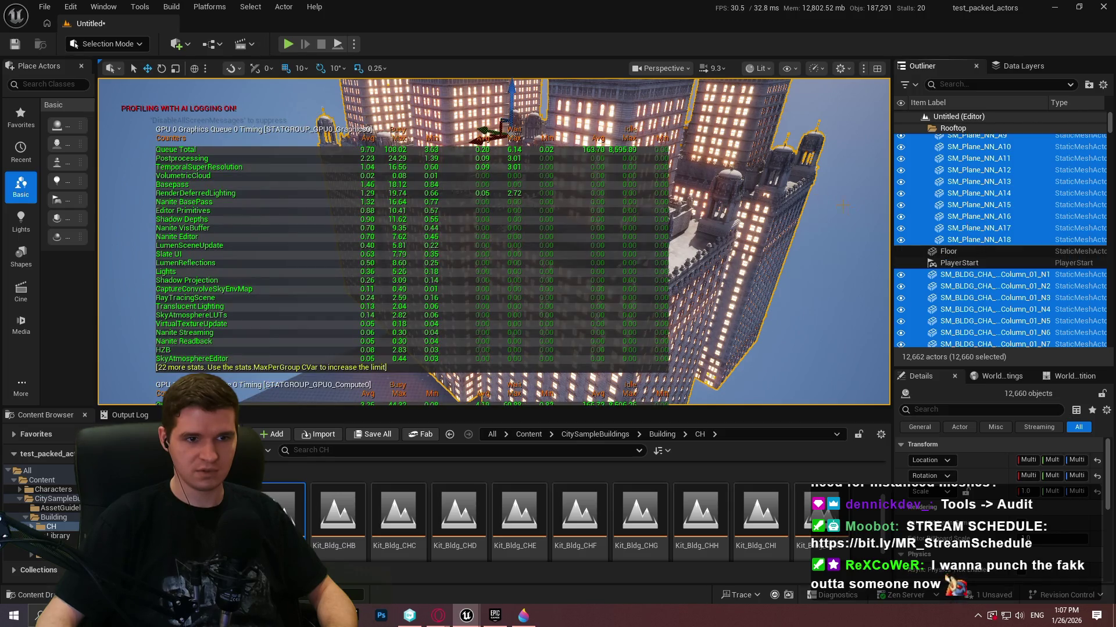
- Select several skyscraper buildings in the viewport from a top-down camera angle
right_click(785, 244)
left_click(733, 260)
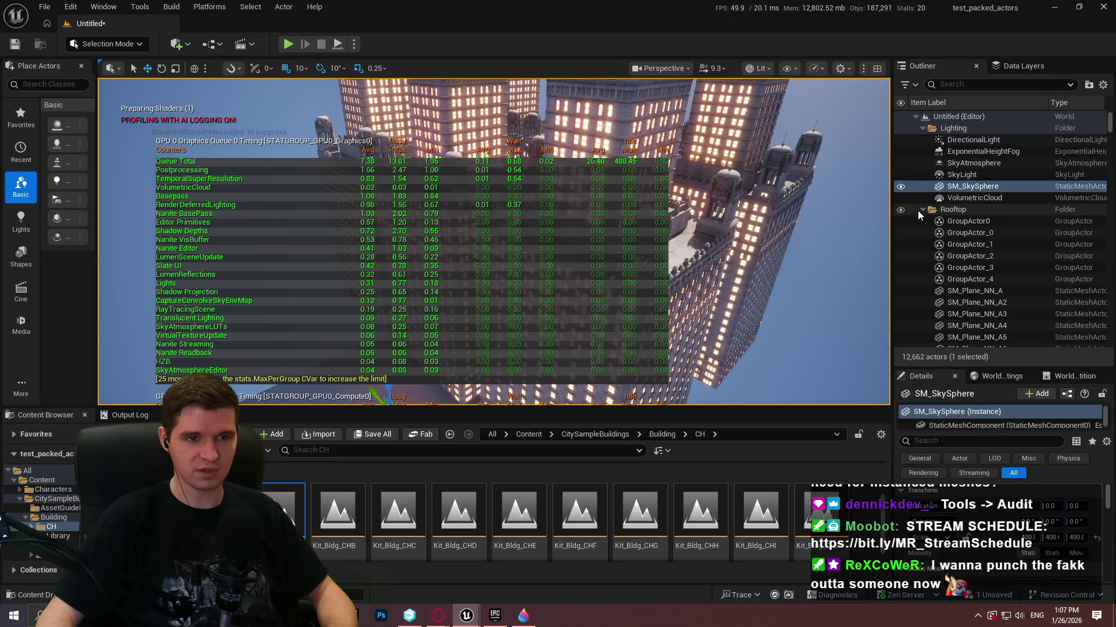
left_click_drag(734, 260, 604, 90)
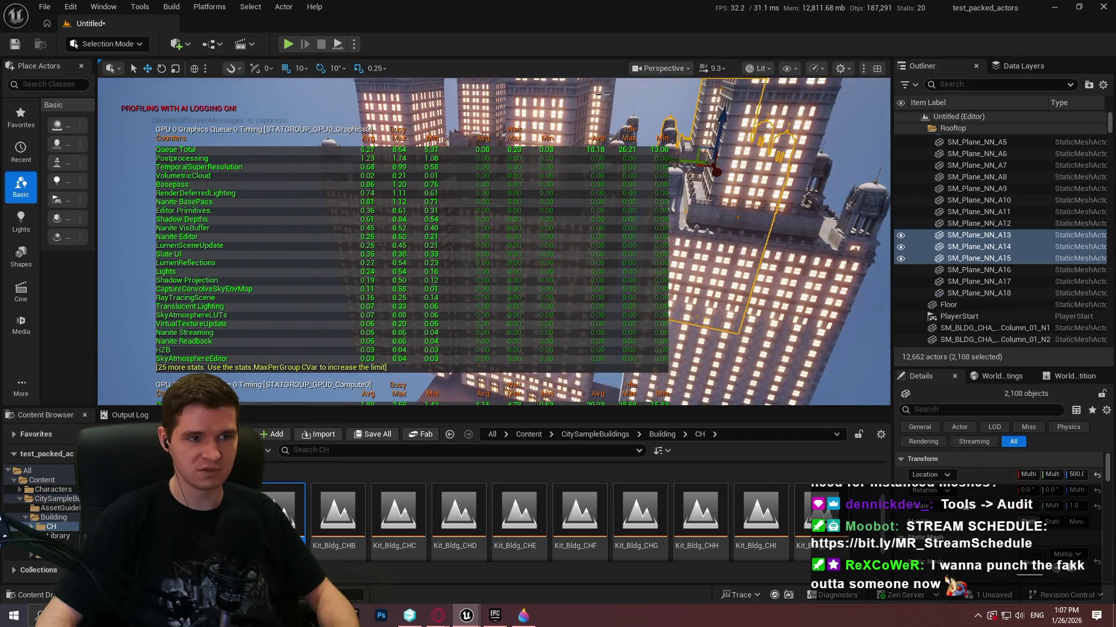
left_click(479, 97, "ctrl")
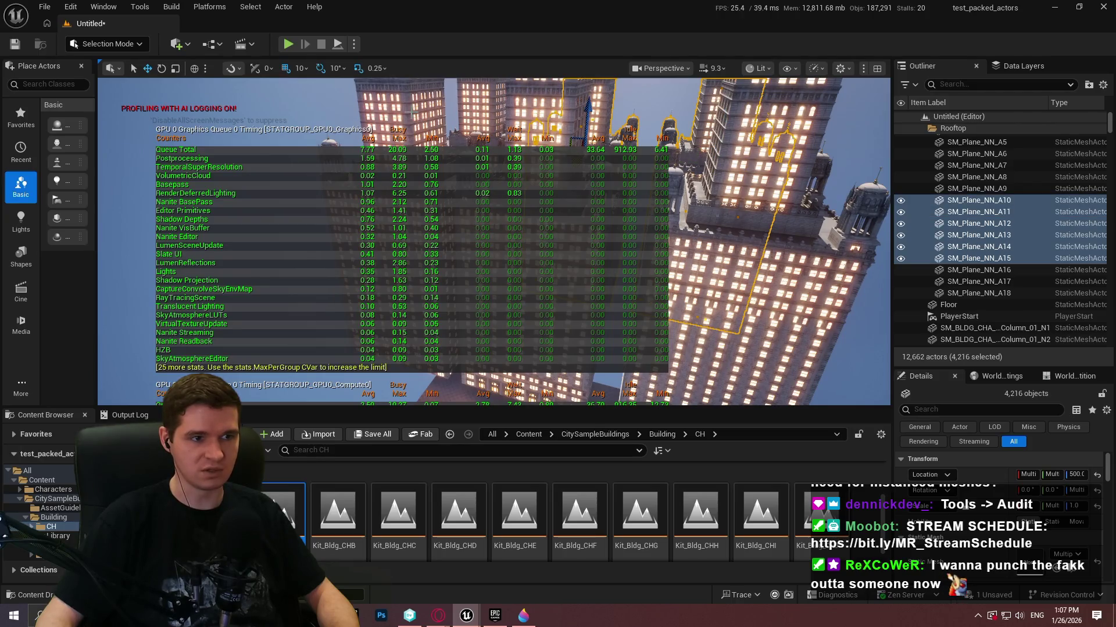
left_click(430, 120, "ctrl")
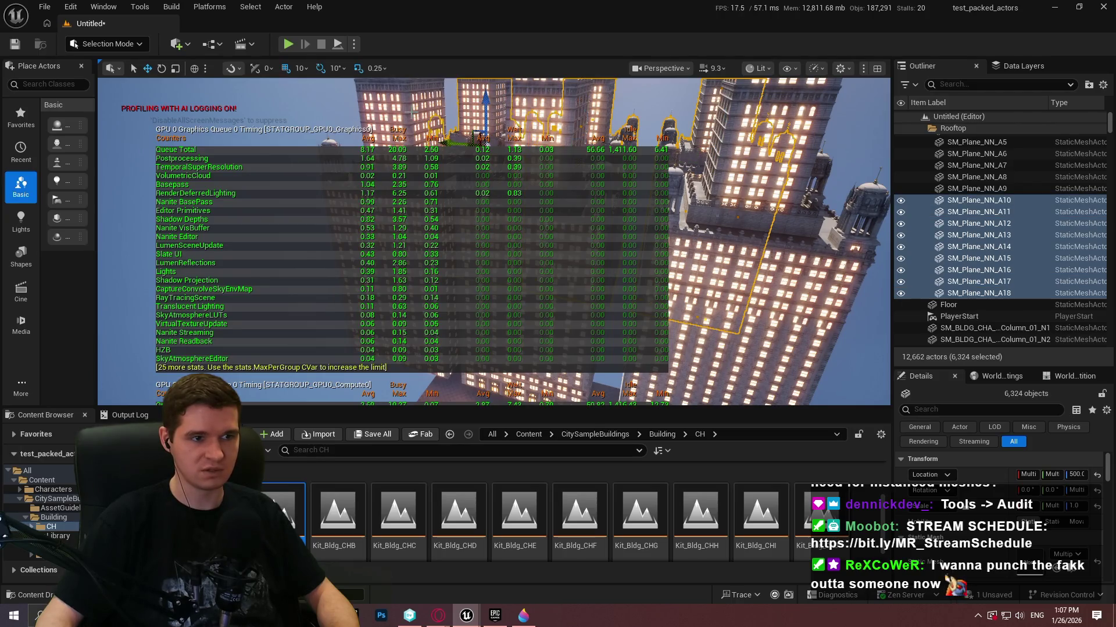
left_click(569, 113, "ctrl")
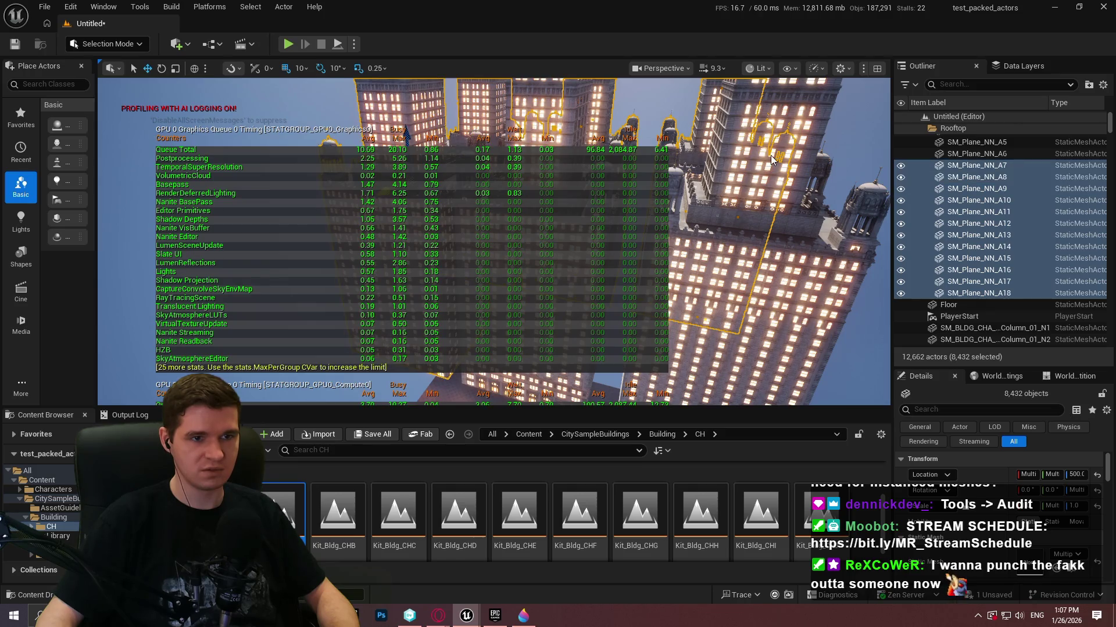
left_click(818, 128, "ctrl")
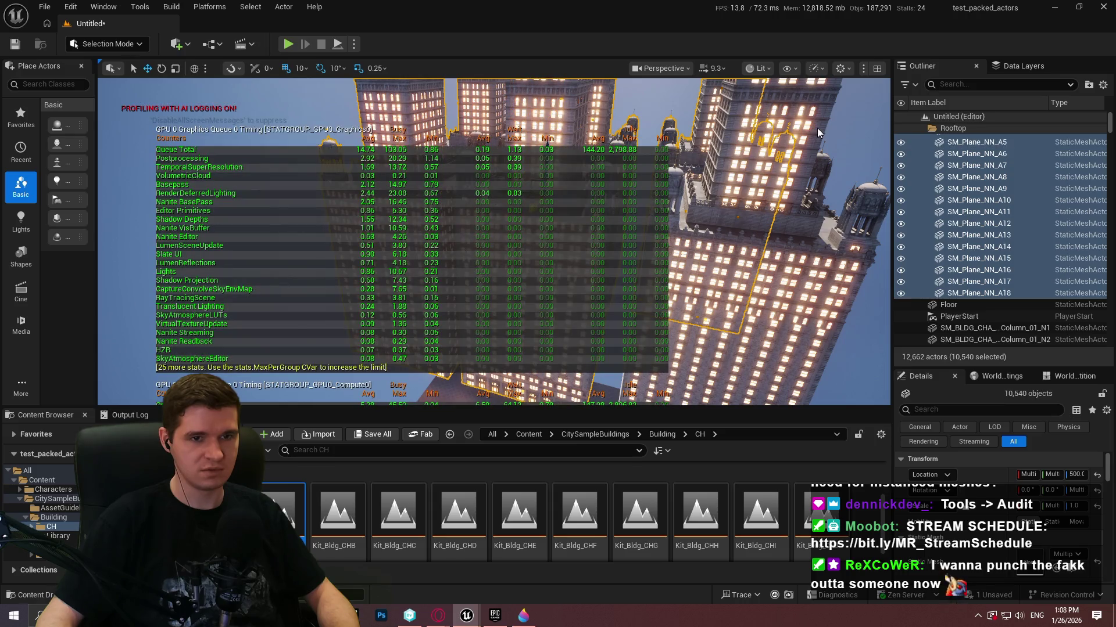
left_click(818, 128, "ctrl")
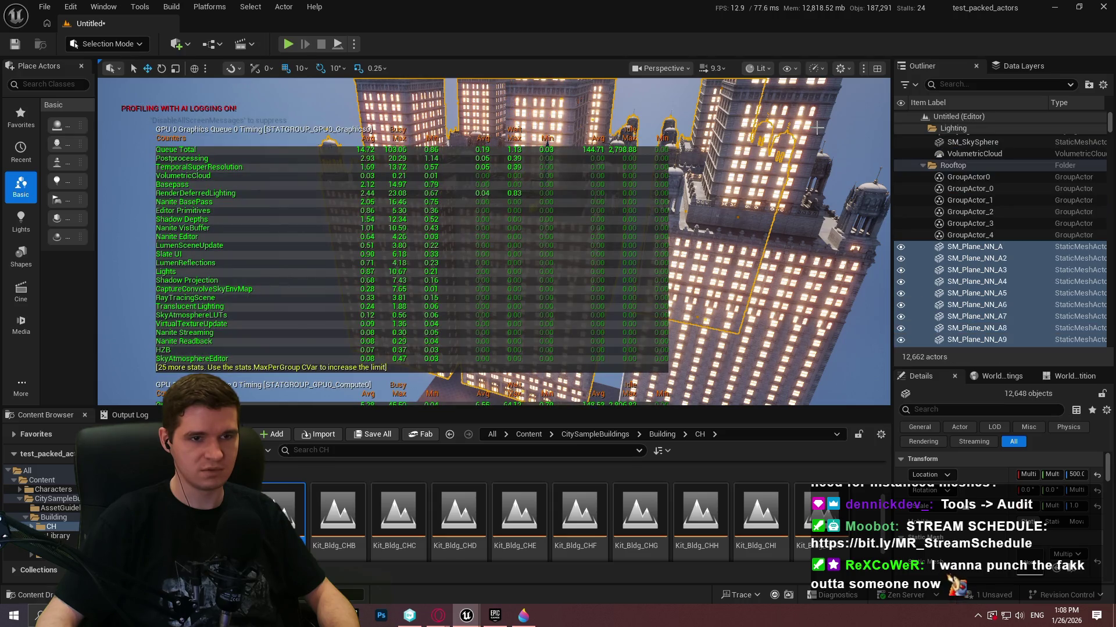
- Choose Level > Create Packed Level Actor from the selected actors' context menu
right_click(797, 263)
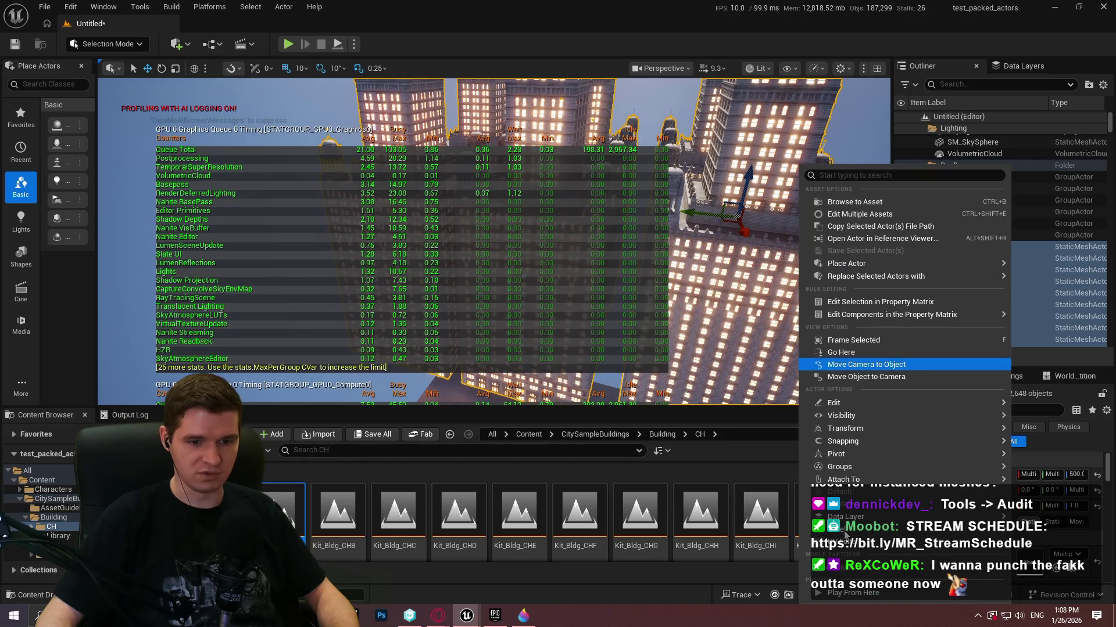
mouse_move(842, 441)
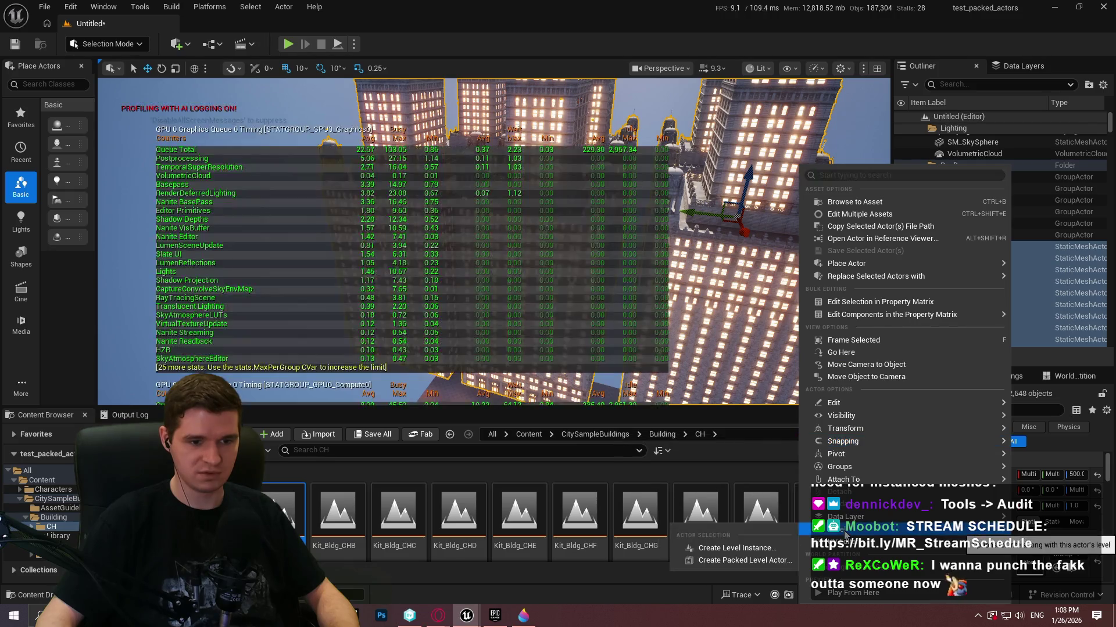
left_click(743, 559)
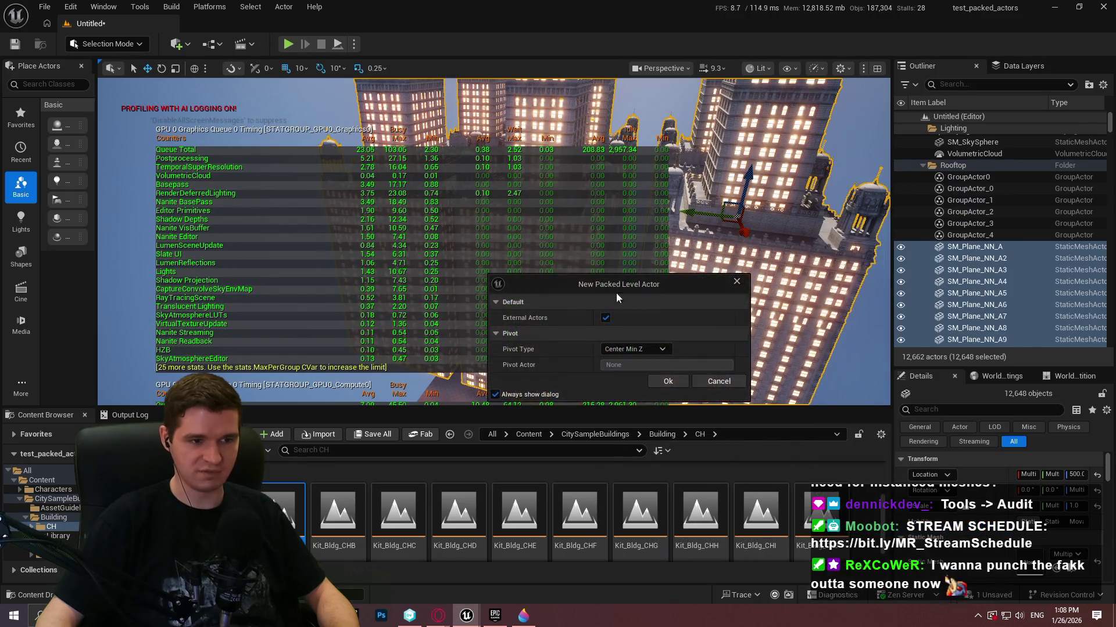
- Accept the packed level actor settings, save the level as NewMap in Content, and delete the originals
left_click(675, 383)
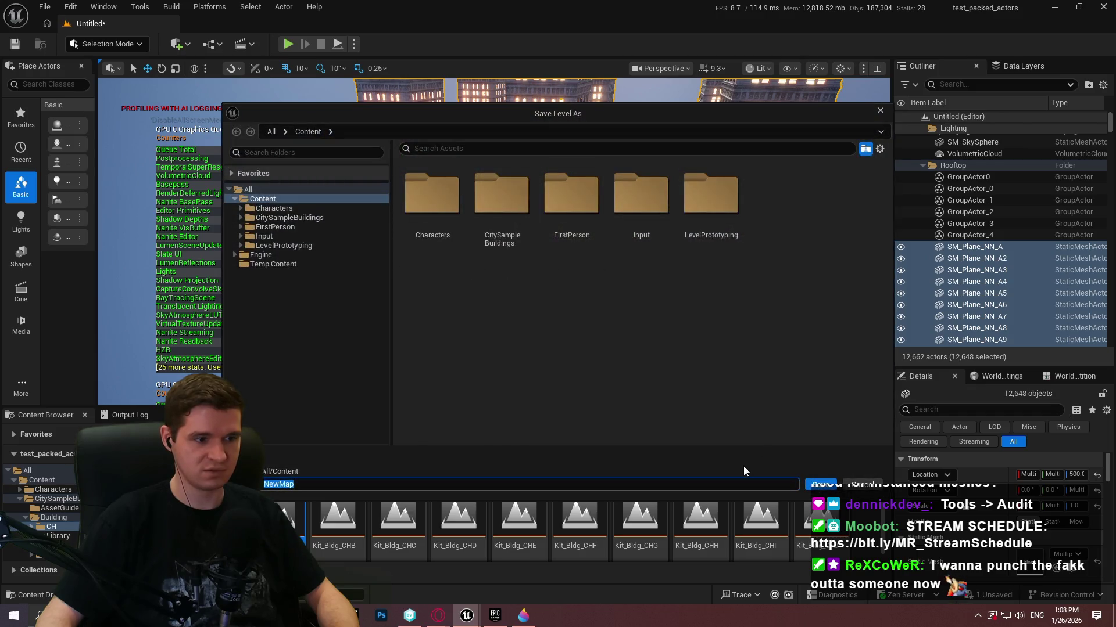
left_click(820, 485)
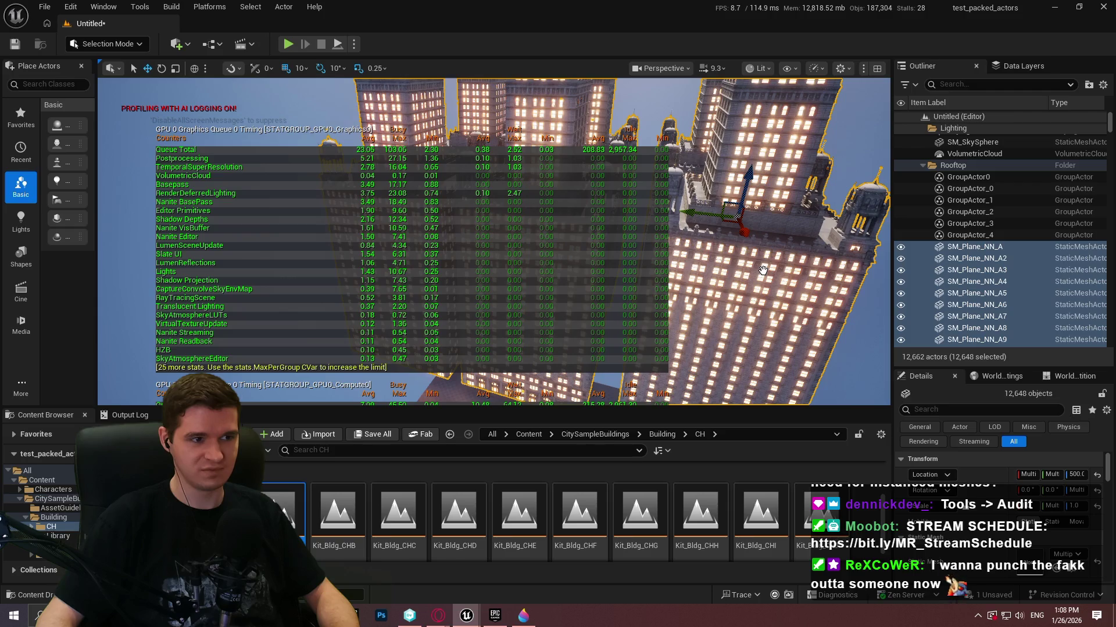
key("Delete")
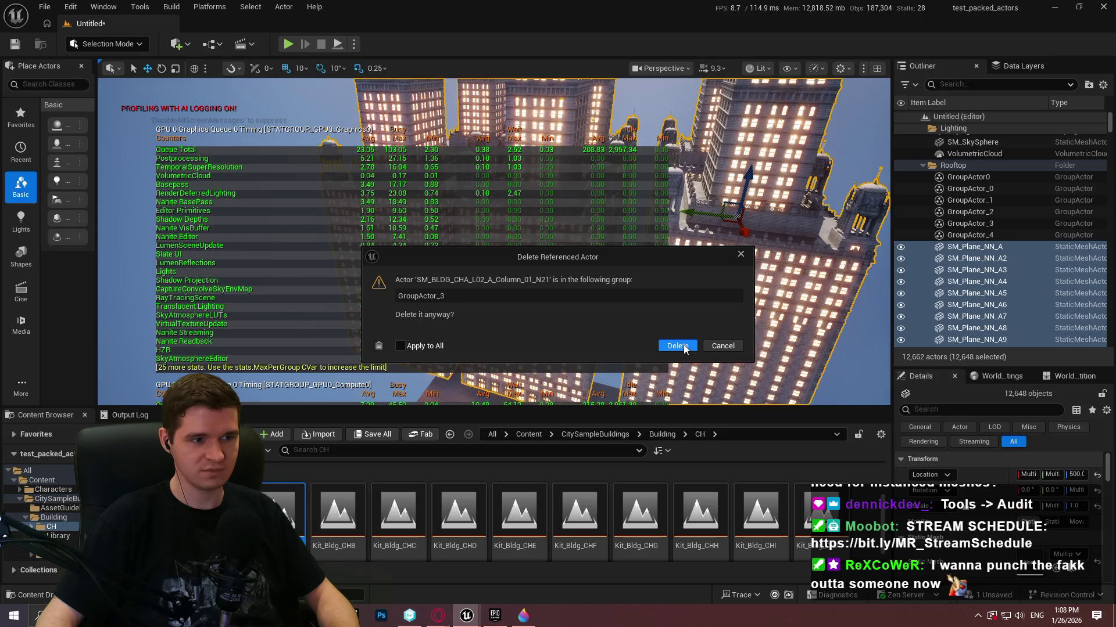
- Confirm deleting the grouped building actors with Apply to All, then paste the actors
left_click(414, 346)
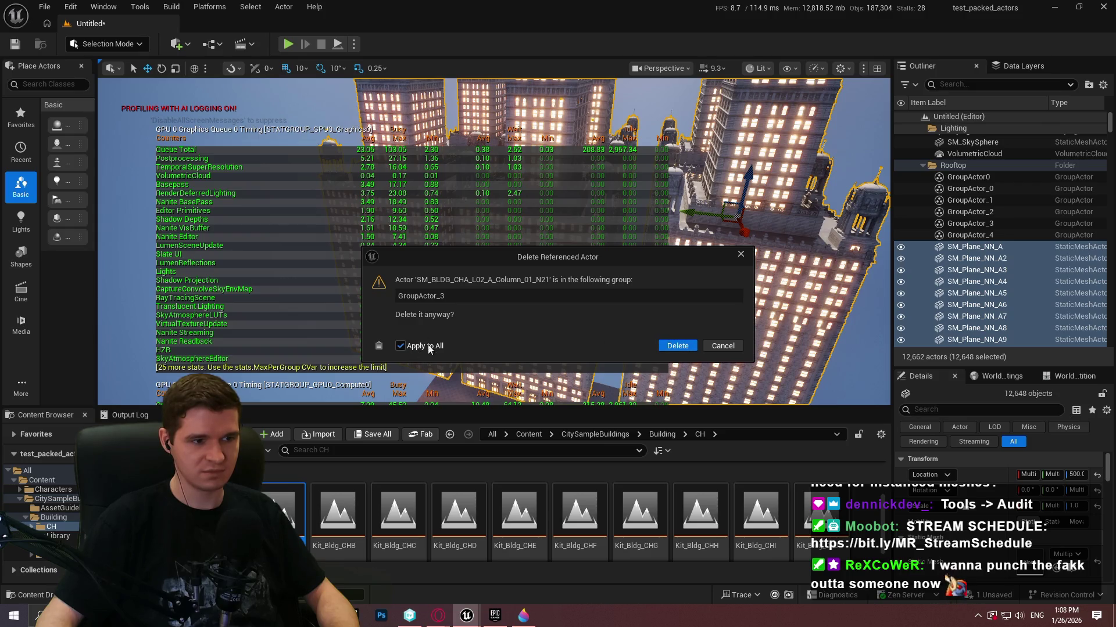
left_click(679, 347)
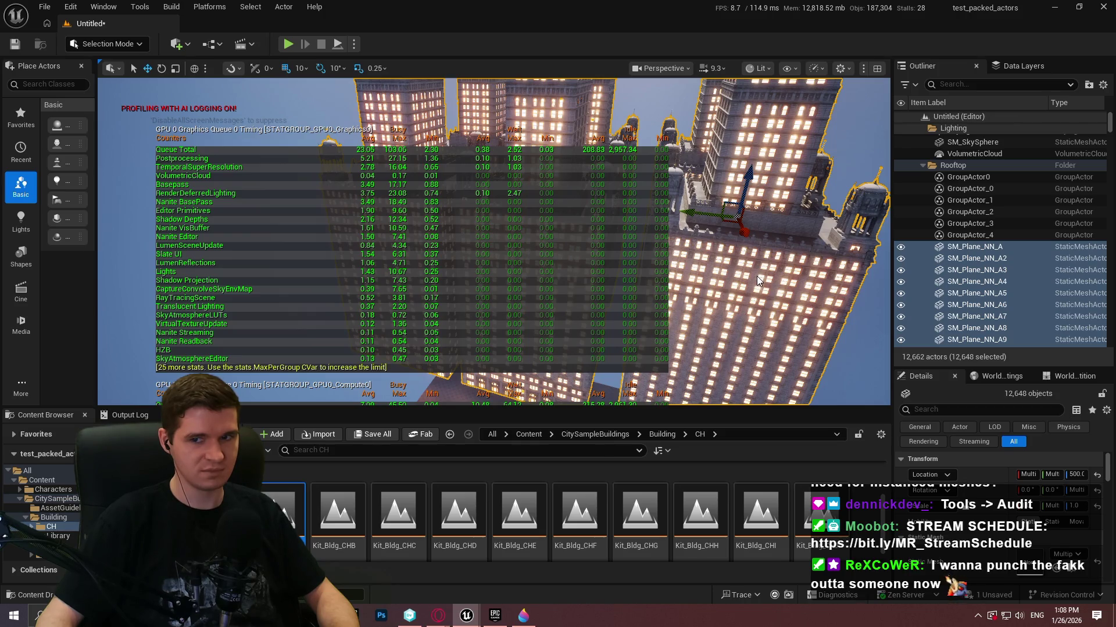
key("ctrl+v")
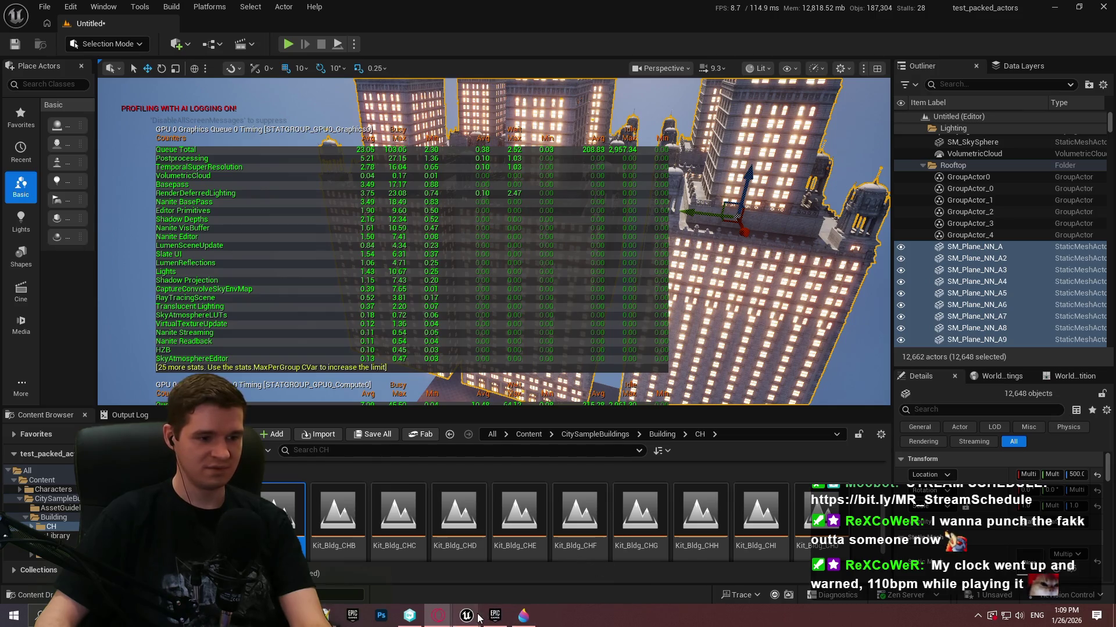
- Save the level and its external actors, then switch to the browser's book search results
mouse_move(478, 615)
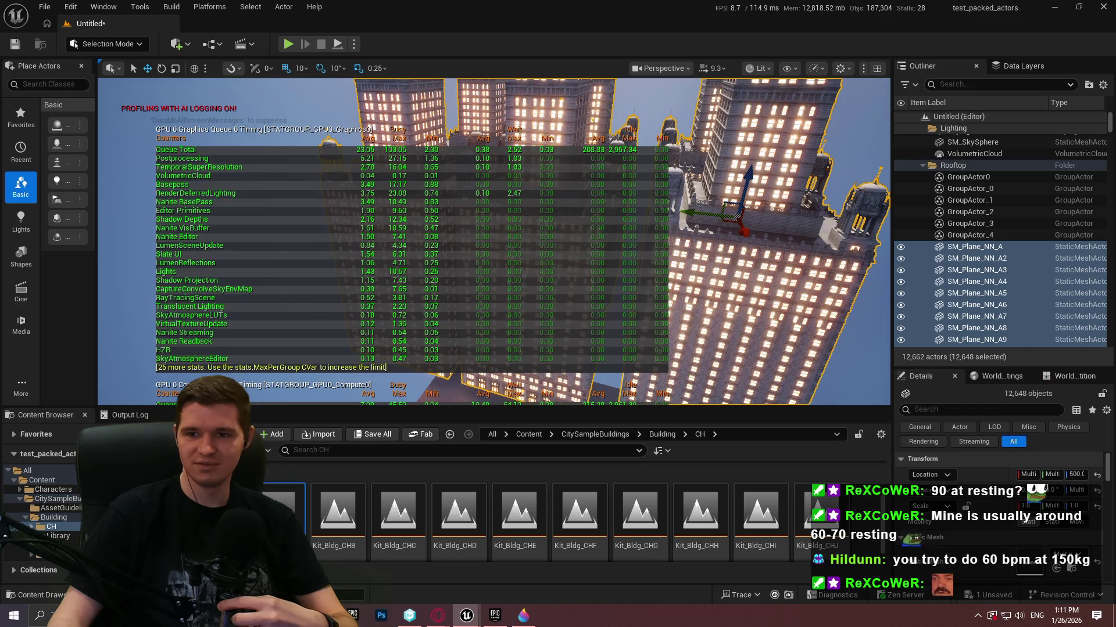
key("ctrl+s")
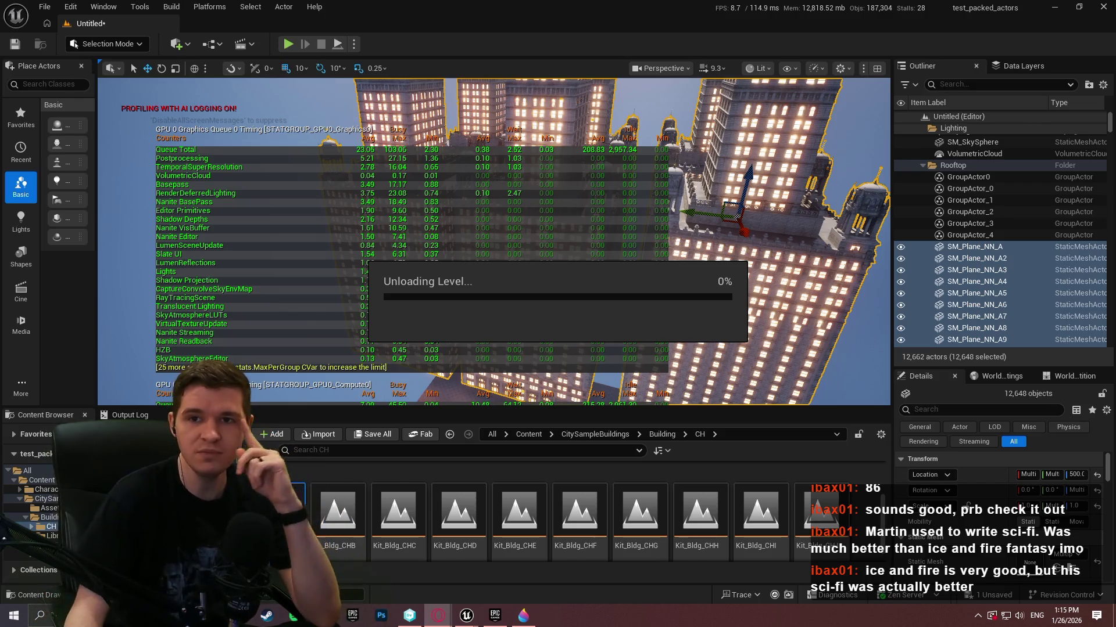
left_click(322, 176)
- Open the Amazon image result for A Knight of the Seven Kingdoms in a new tab
scroll(396, 296, "down", 5)
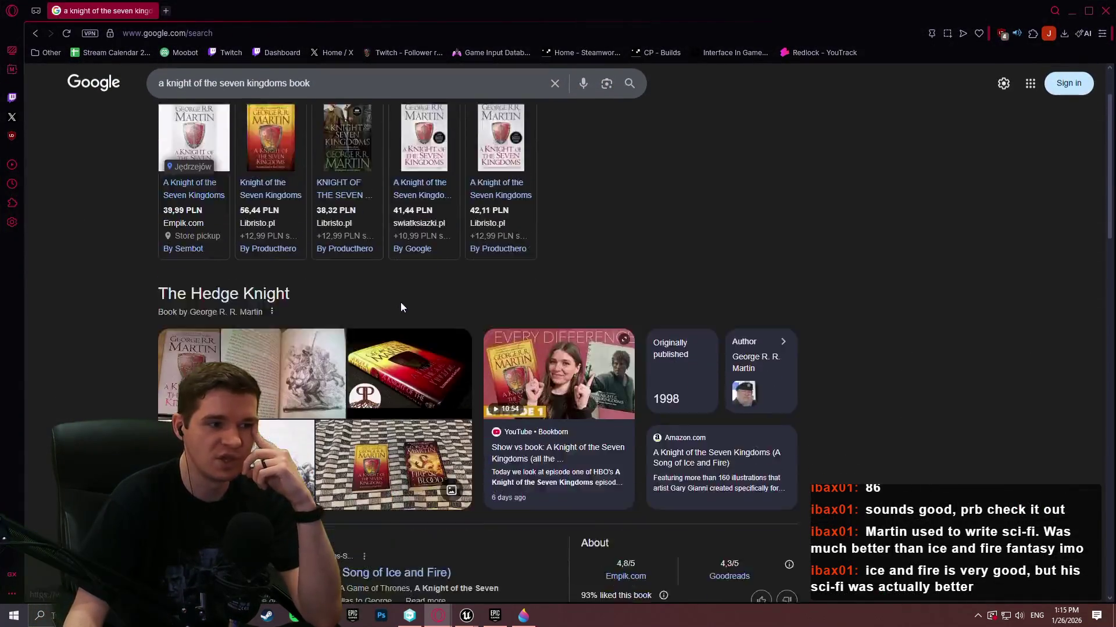
scroll(378, 325, "up", 3)
scroll(359, 355, "up", 3)
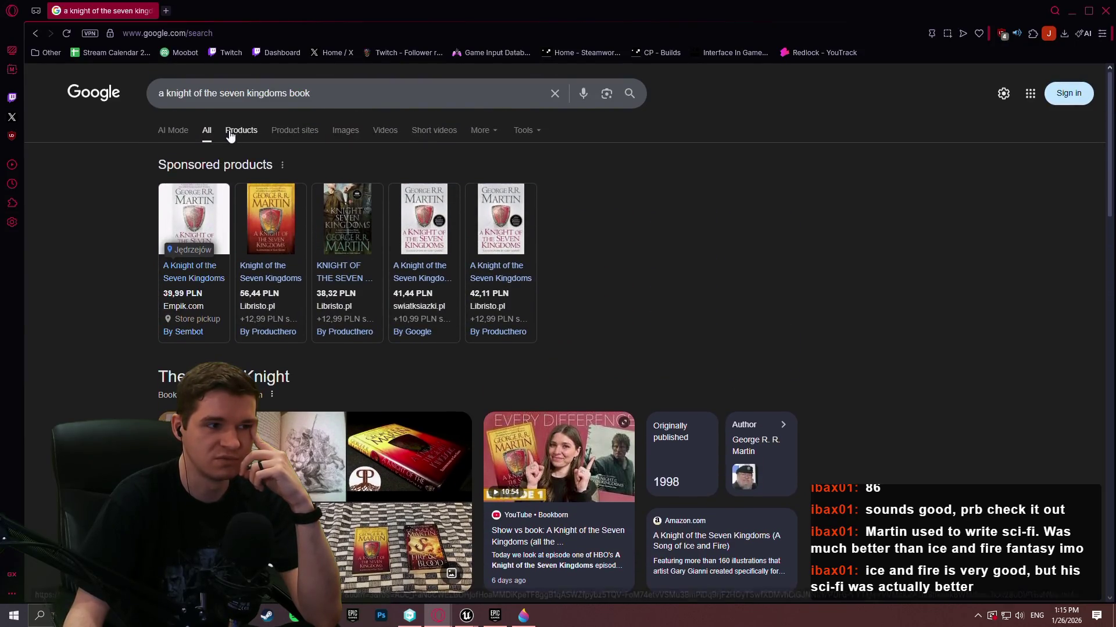
left_click(358, 135)
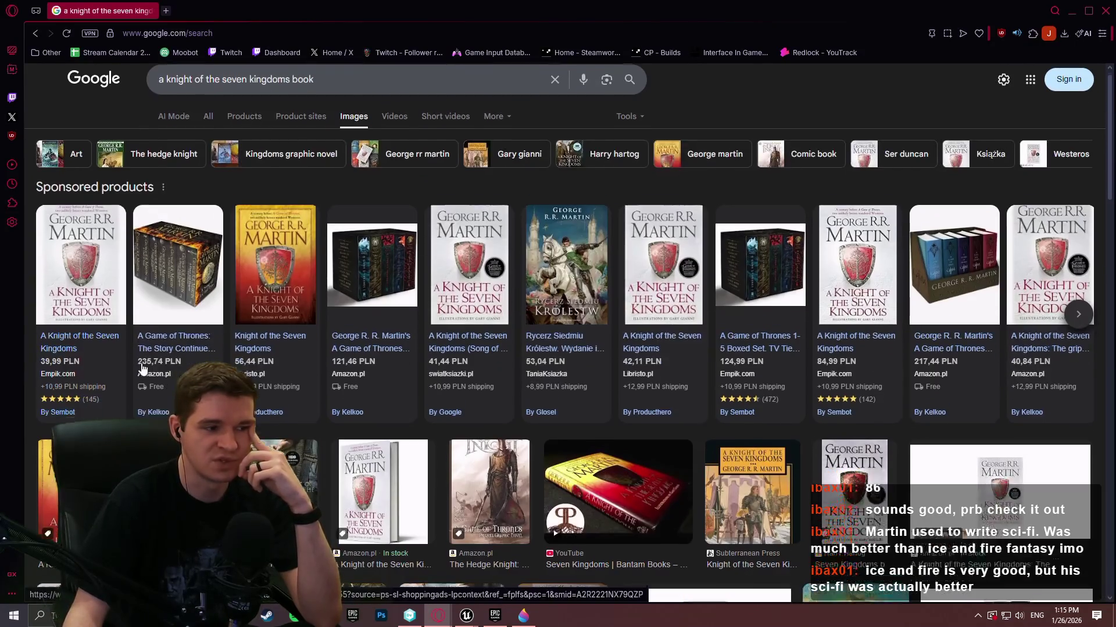
scroll(384, 325, "down", 3)
left_click(78, 332)
left_click(1046, 504)
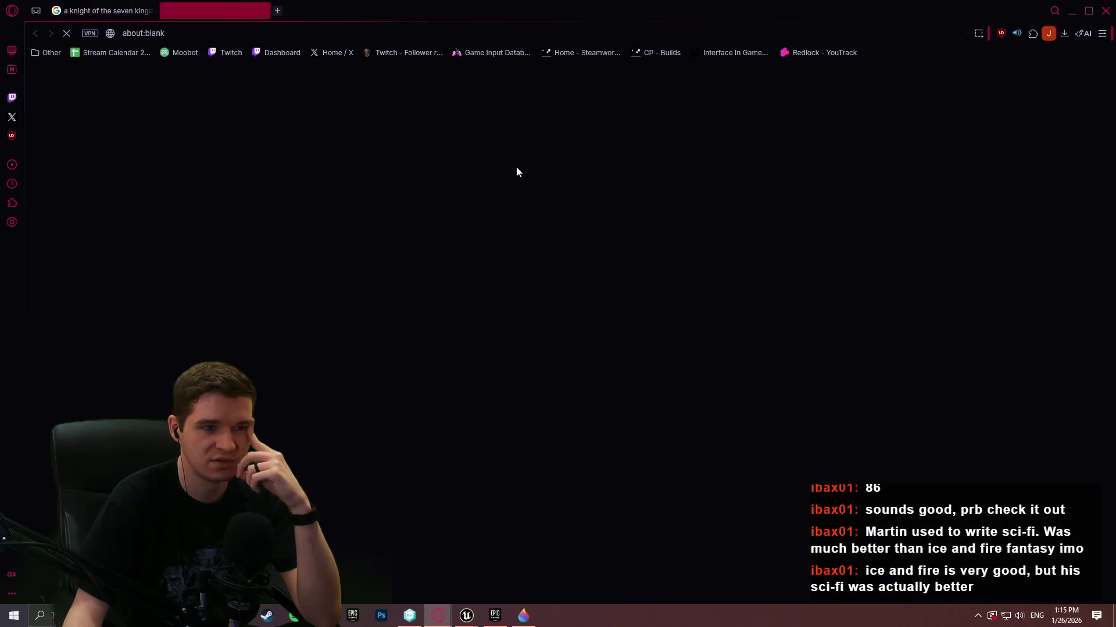
- Scroll through the Amazon paperback listing priced 56,62 zł, then close the browser window
scroll(552, 232, "down", 3)
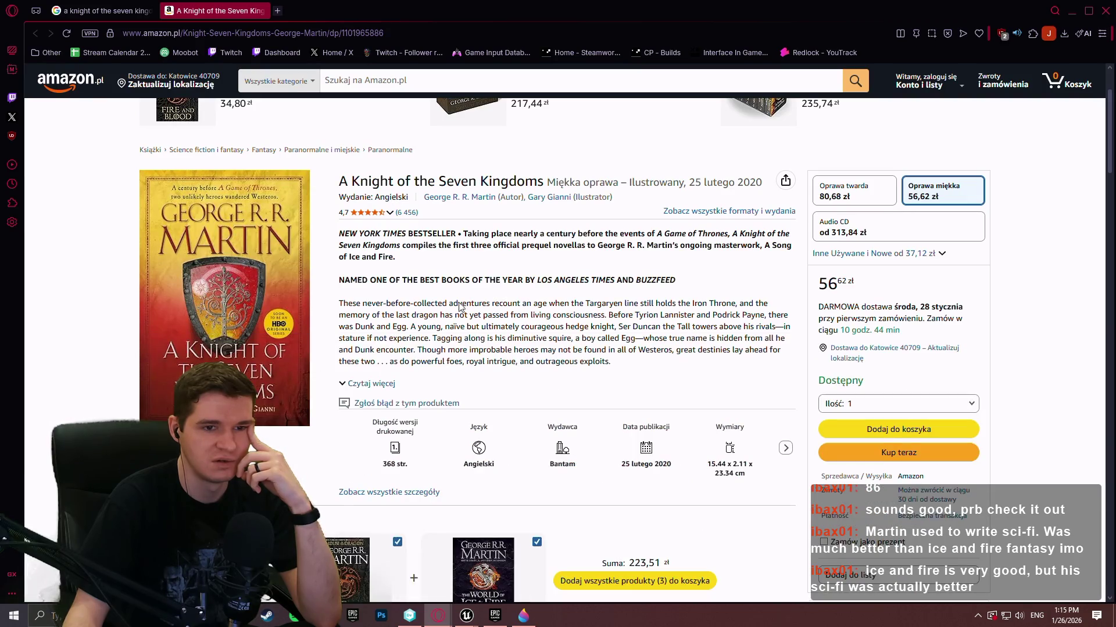
scroll(356, 292, "up", 3)
scroll(356, 292, "down", 3)
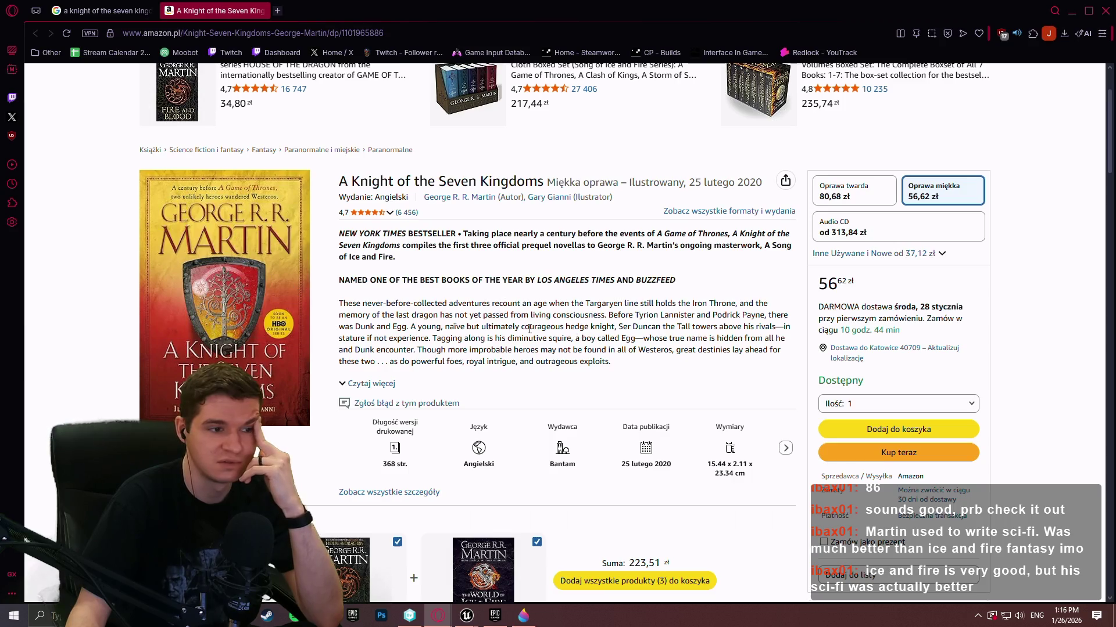
scroll(481, 317, "down", 1)
scroll(481, 317, "up", 4)
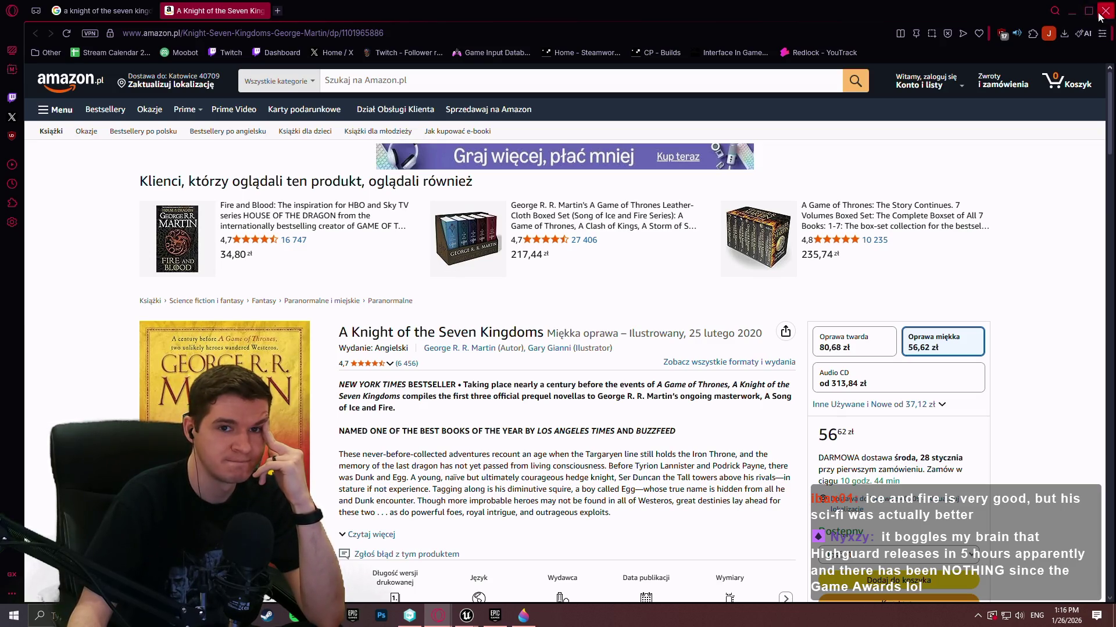
left_click(1071, 11)
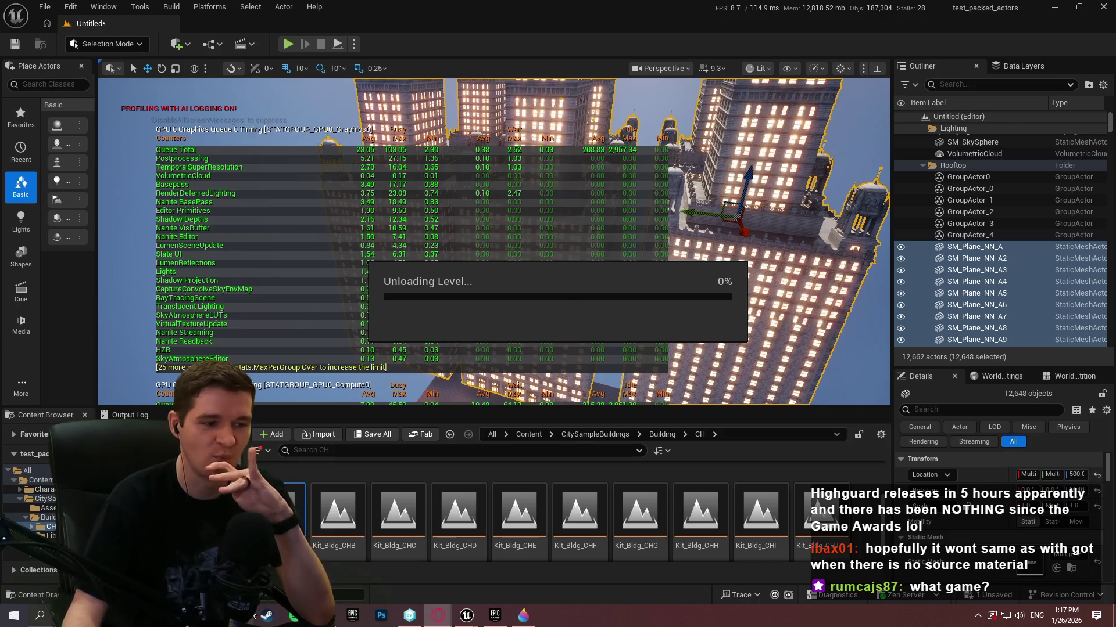
left_click(266, 615)
- Search the Steam store for 'high' and open the Highguard store page
left_click(747, 69)
type("high")
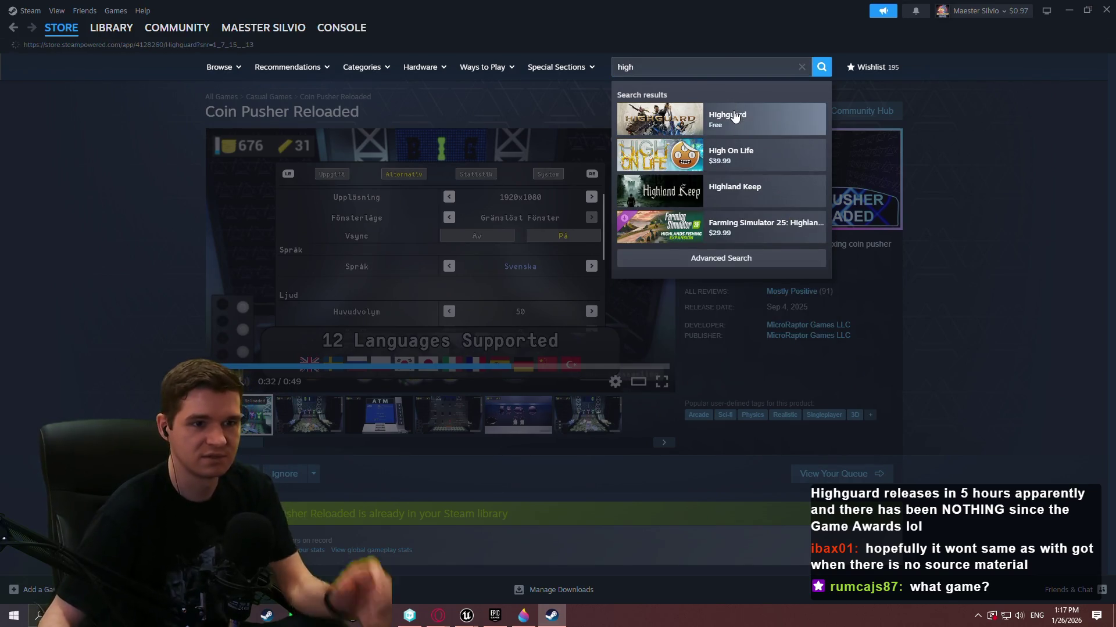
left_click(735, 116)
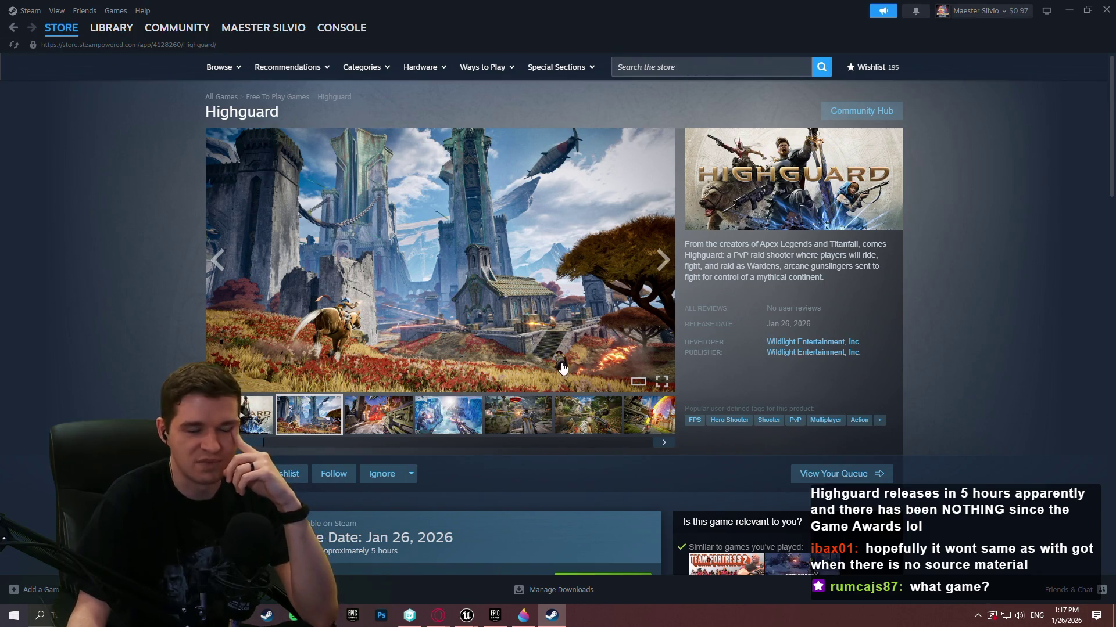
- View Highguard's screenshots and the 5-hour unlock countdown, then close the Steam window
left_click(377, 413)
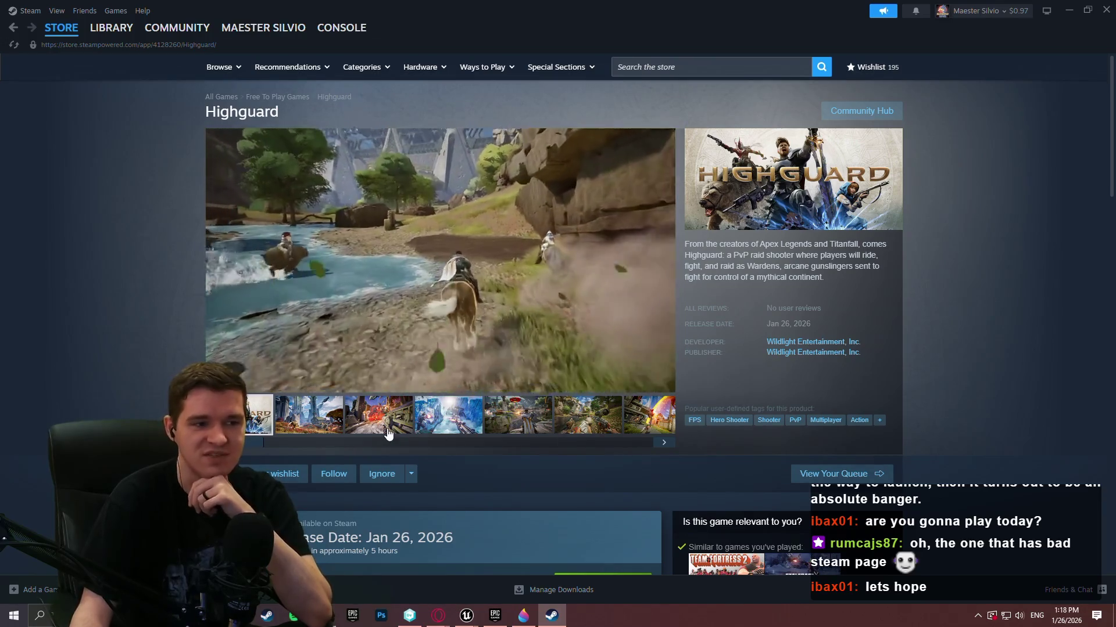
left_click(309, 425)
scroll(524, 417, "down", 3)
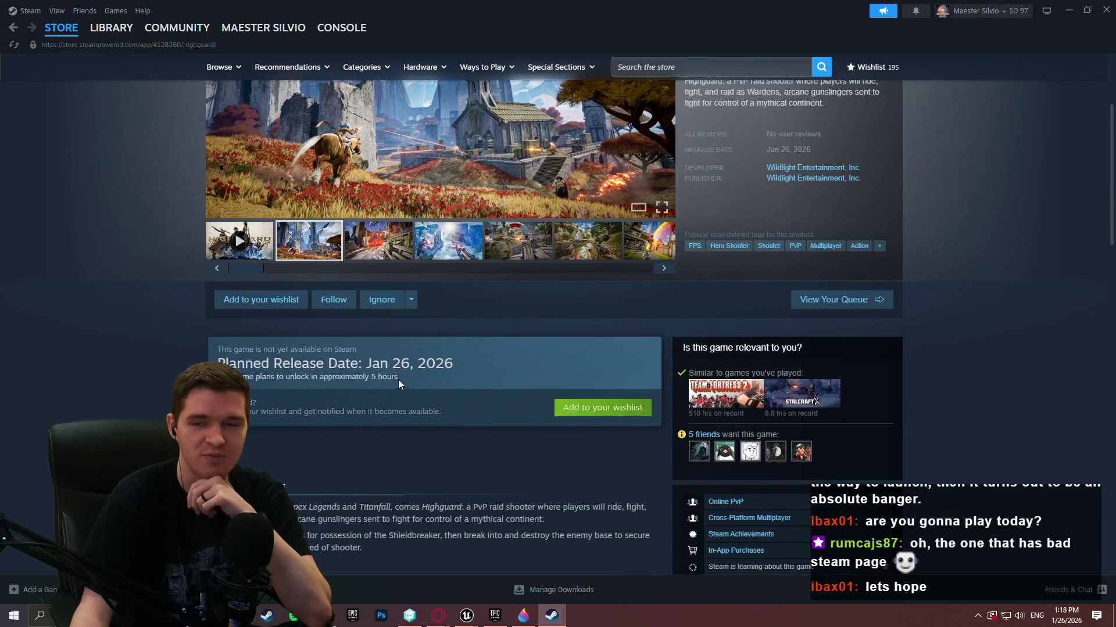
mouse_move(421, 372)
left_mouse_down()
mouse_move(366, 363)
mouse_move(371, 378)
left_mouse_up()
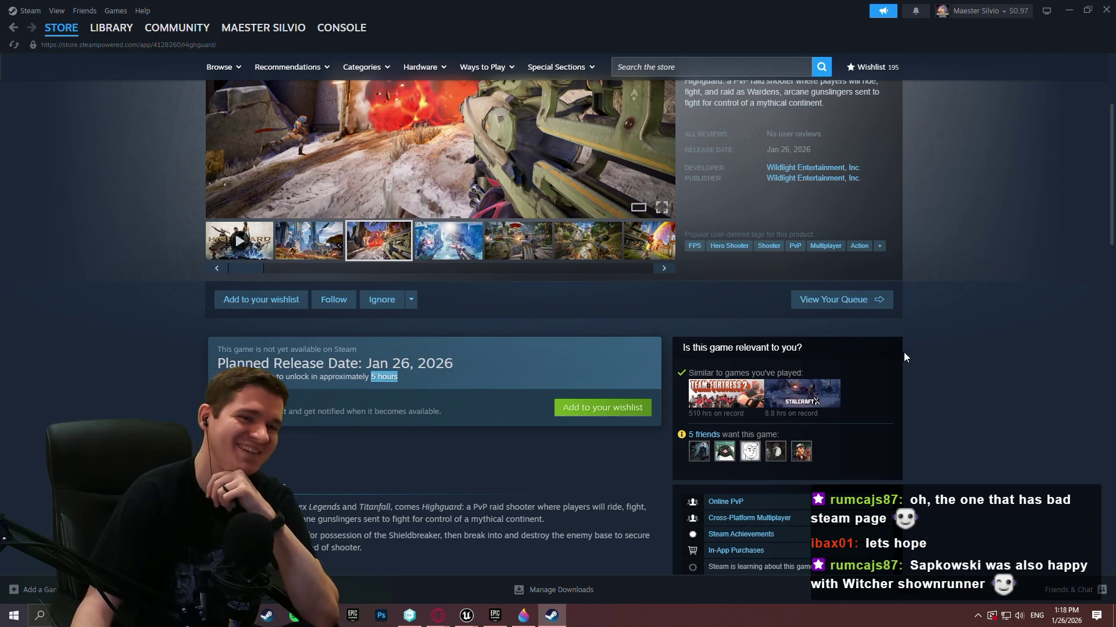
left_click(971, 277)
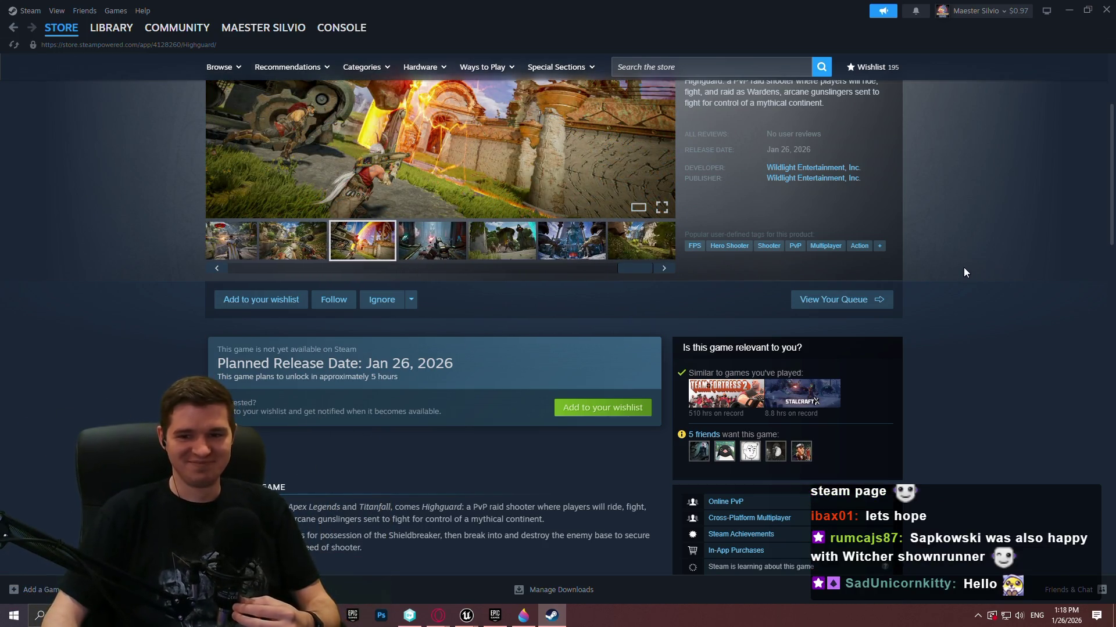
left_click(1106, 10)
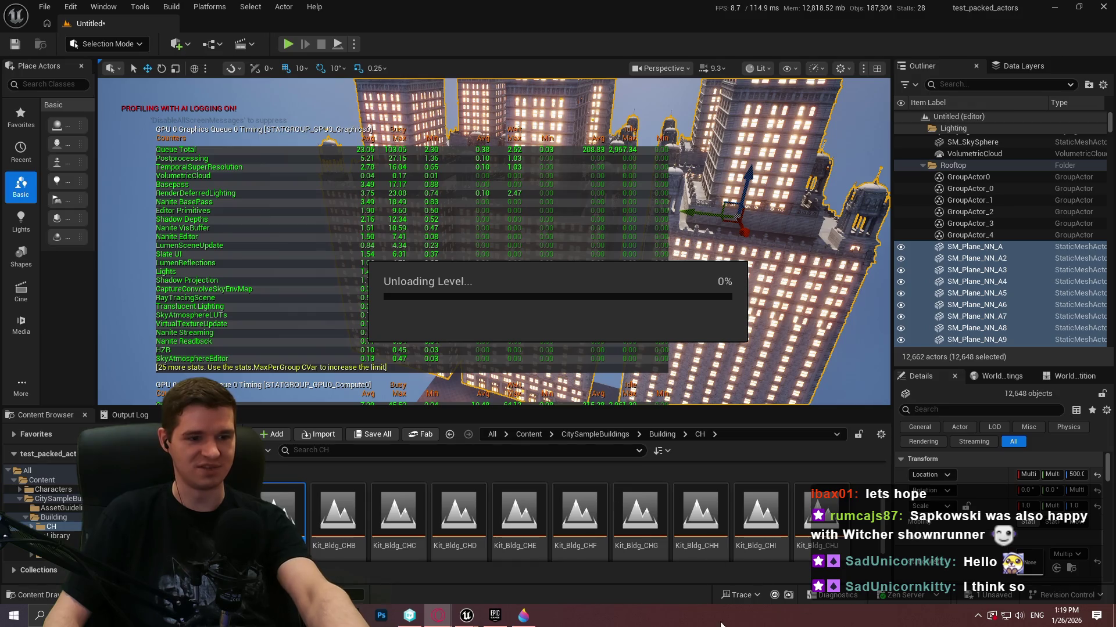
- Check running processes in Task Manager, then close the separate Redlock editor window
right_click(664, 619)
left_click(750, 566)
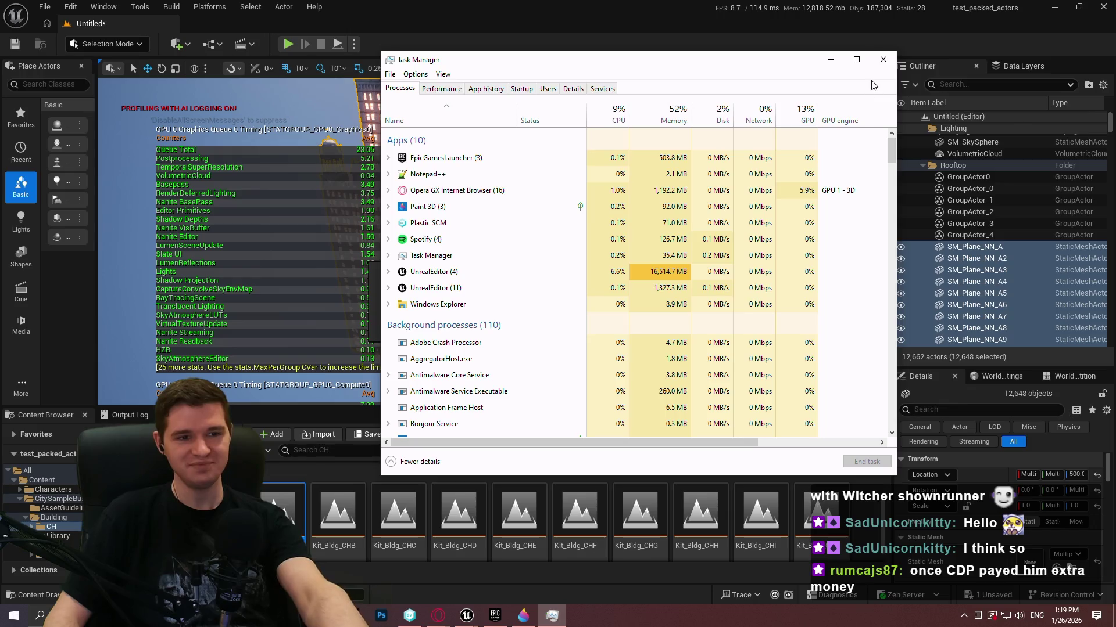
left_click(883, 60)
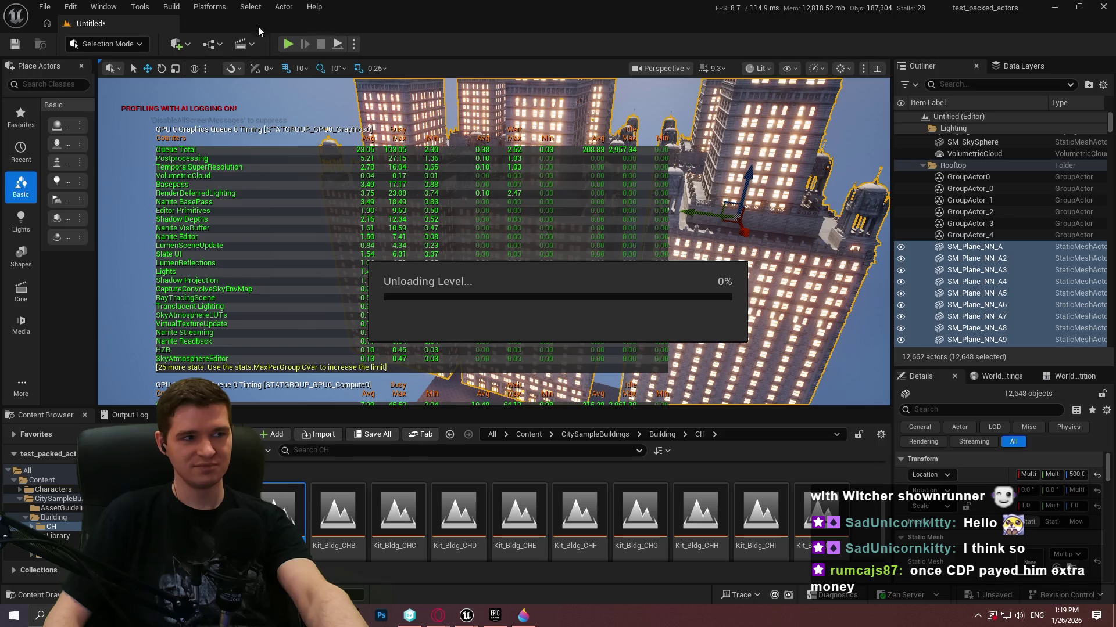
mouse_move(466, 615)
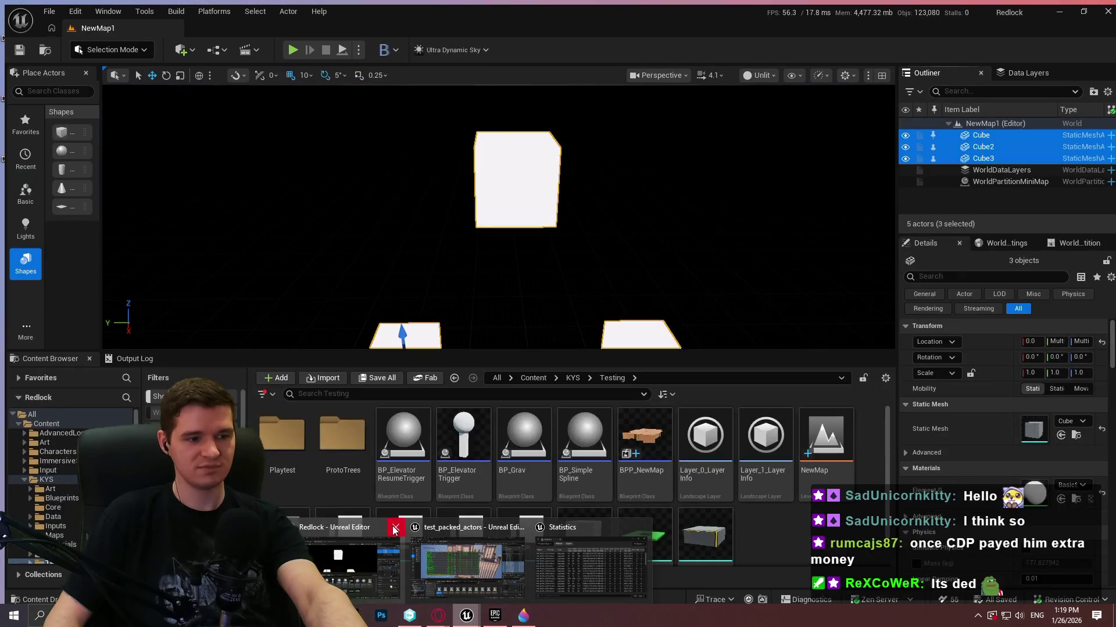
left_click(397, 527)
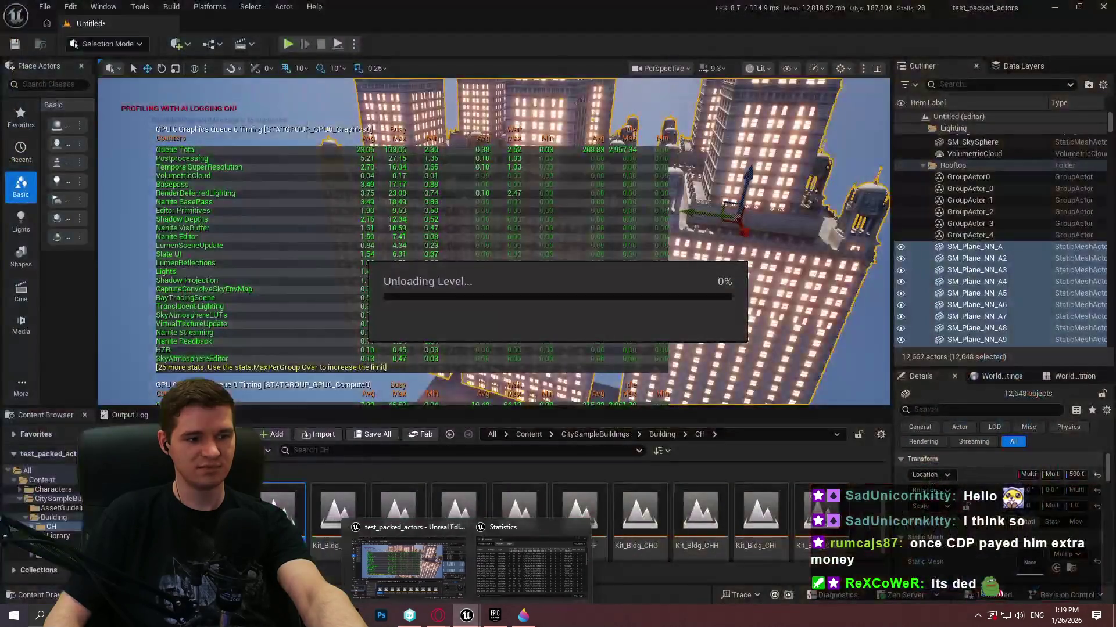
- Recheck processes in Task Manager, then switch over to the browser
right_click(633, 616)
left_click(663, 553)
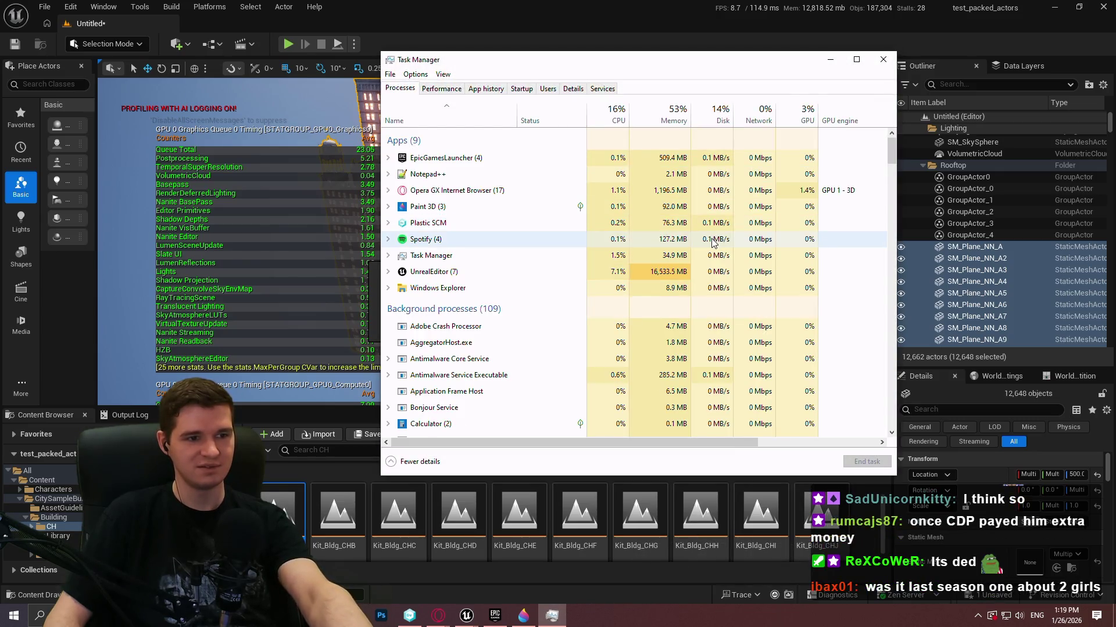
left_click(883, 59)
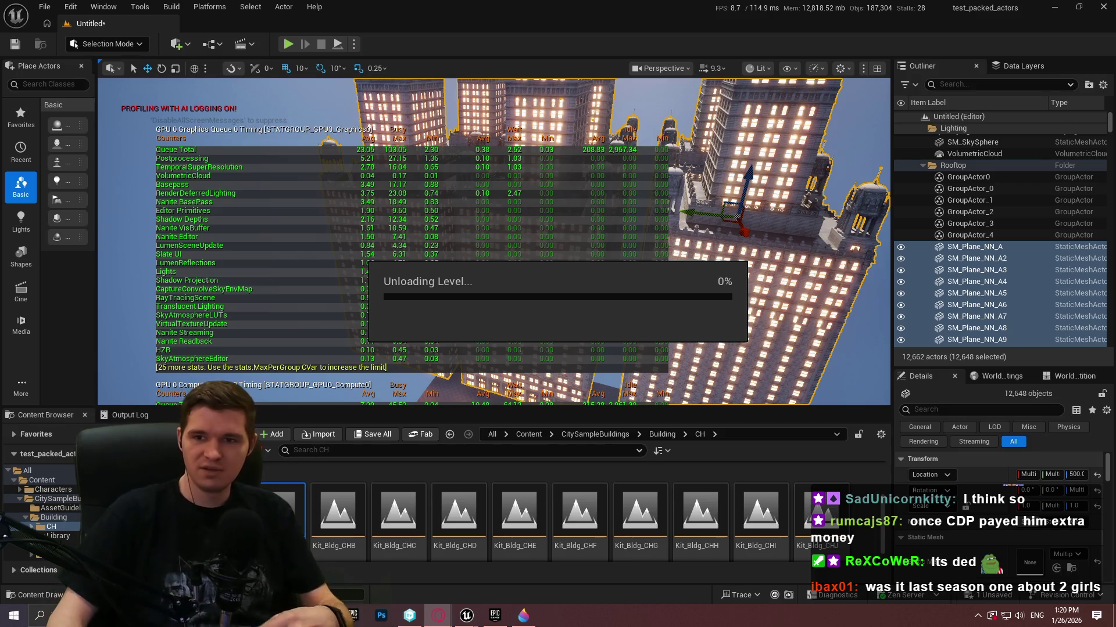
key("alt+Tab")
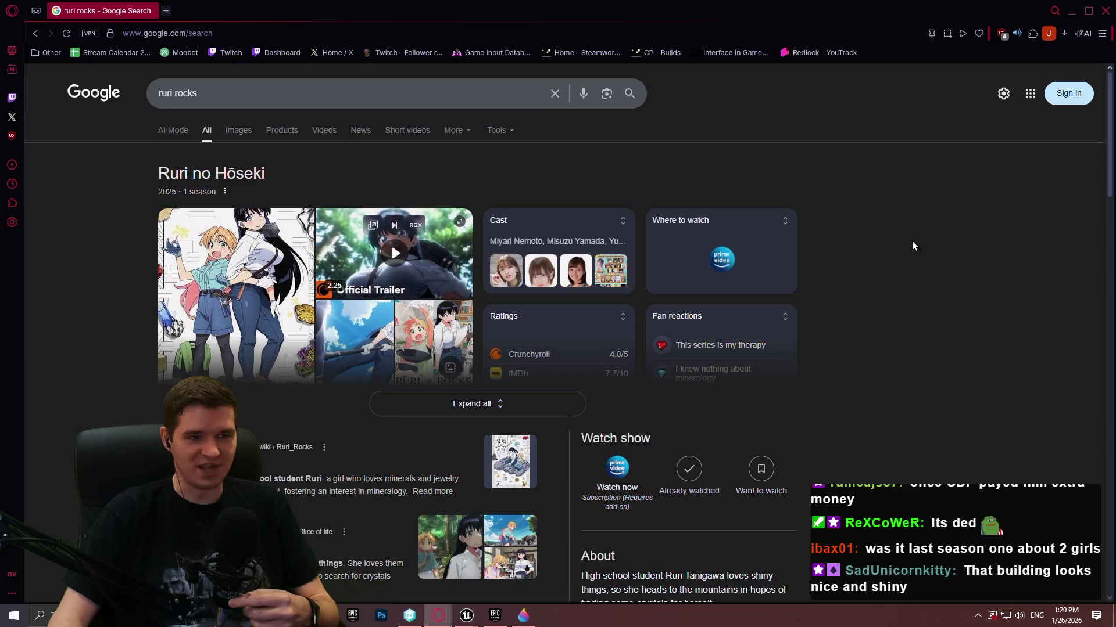
- Look over the 'ruri rocks' Google results and close Opera GX
scroll(919, 221, "down", 2)
scroll(929, 224, "up", 2)
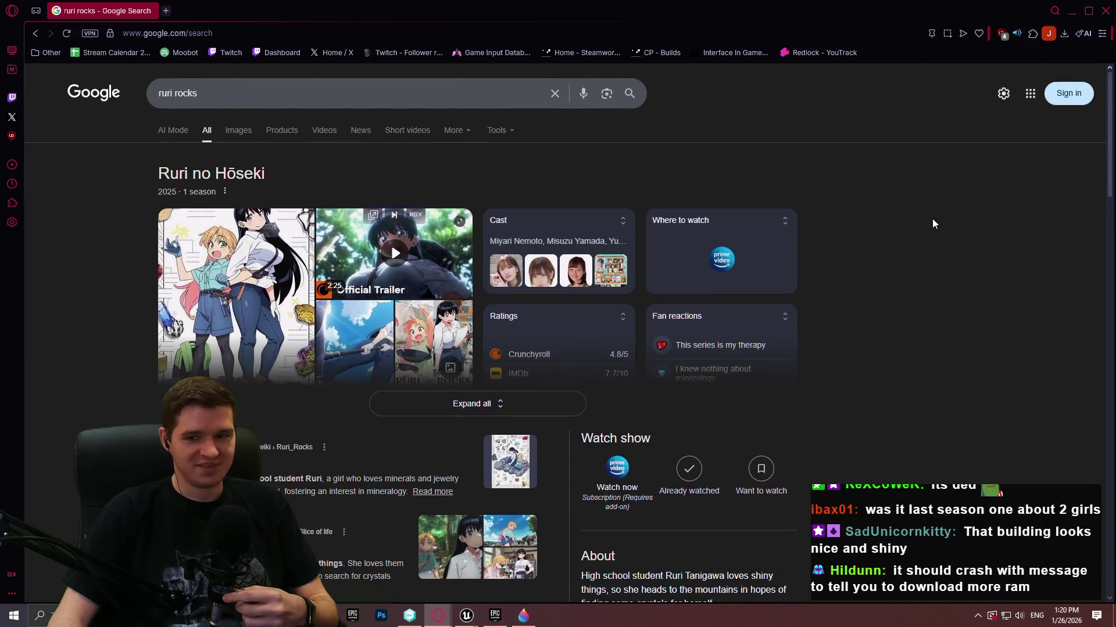
left_click(1106, 12)
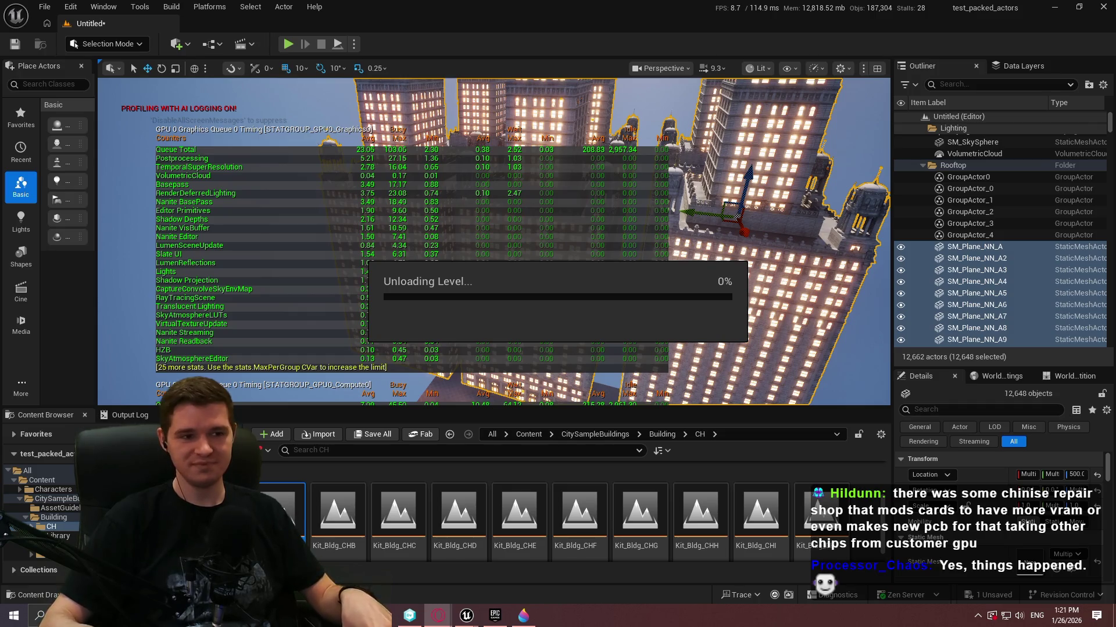
- End the stalled UnrealEditor process from Task Manager's Processes list, then close Task Manager
right_click(696, 616)
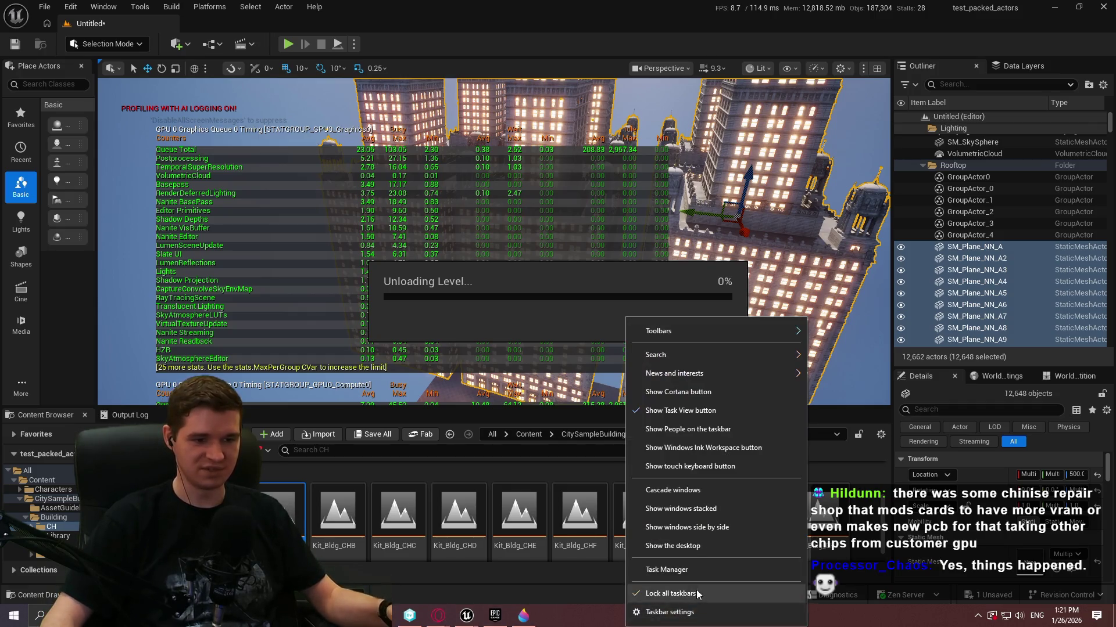
left_click(696, 570)
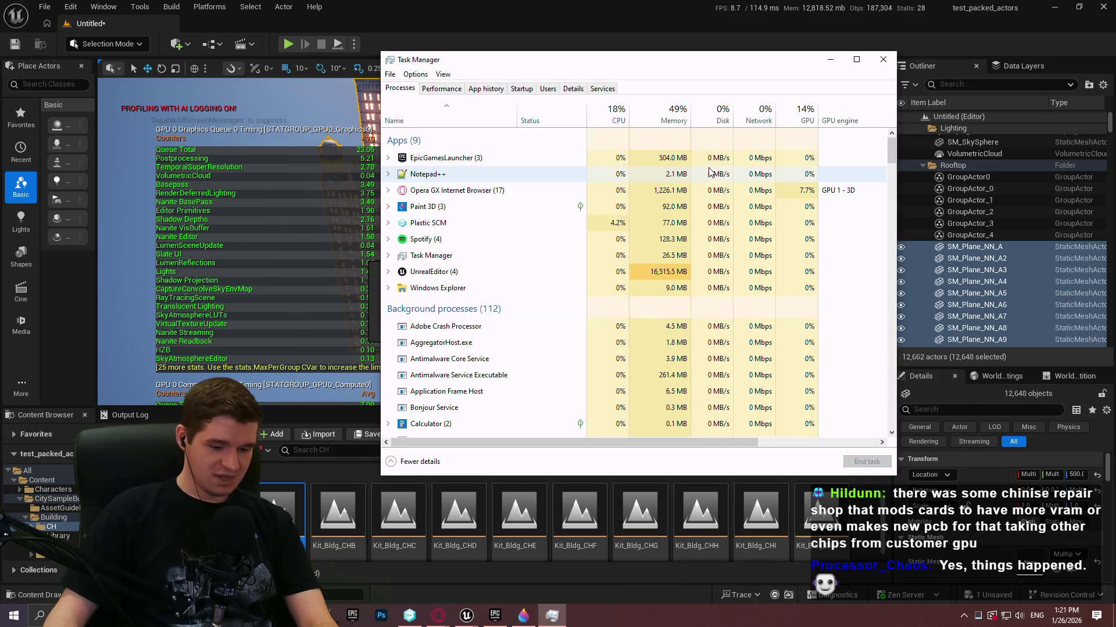
left_click(537, 279)
mouse_move(639, 74)
left_mouse_down()
mouse_move(1013, 90)
mouse_move(766, 88)
left_mouse_up()
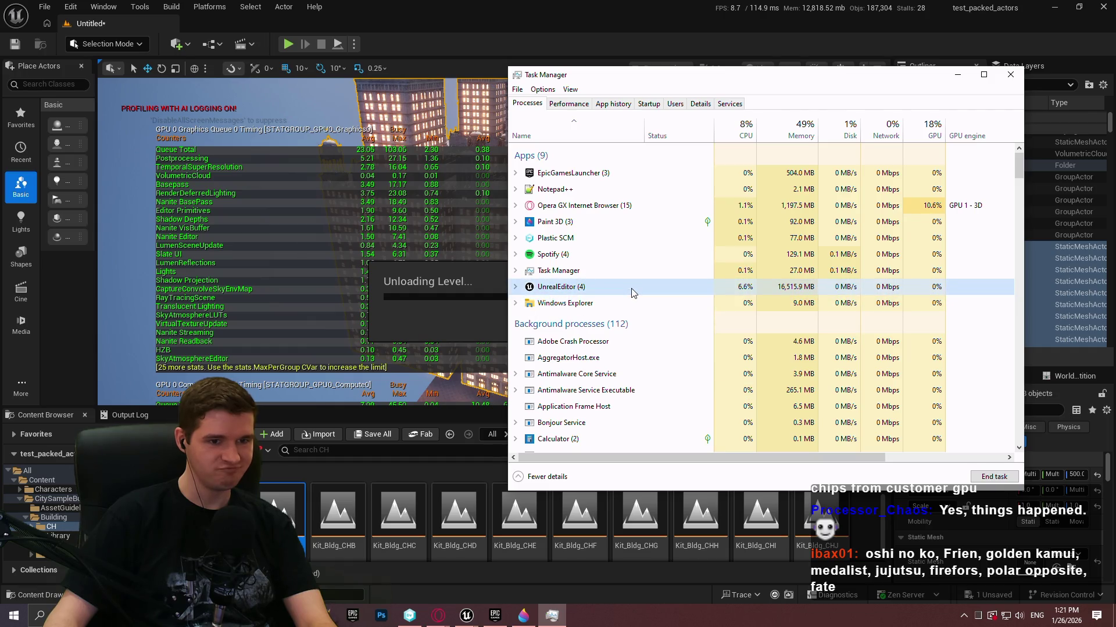
key("Delete")
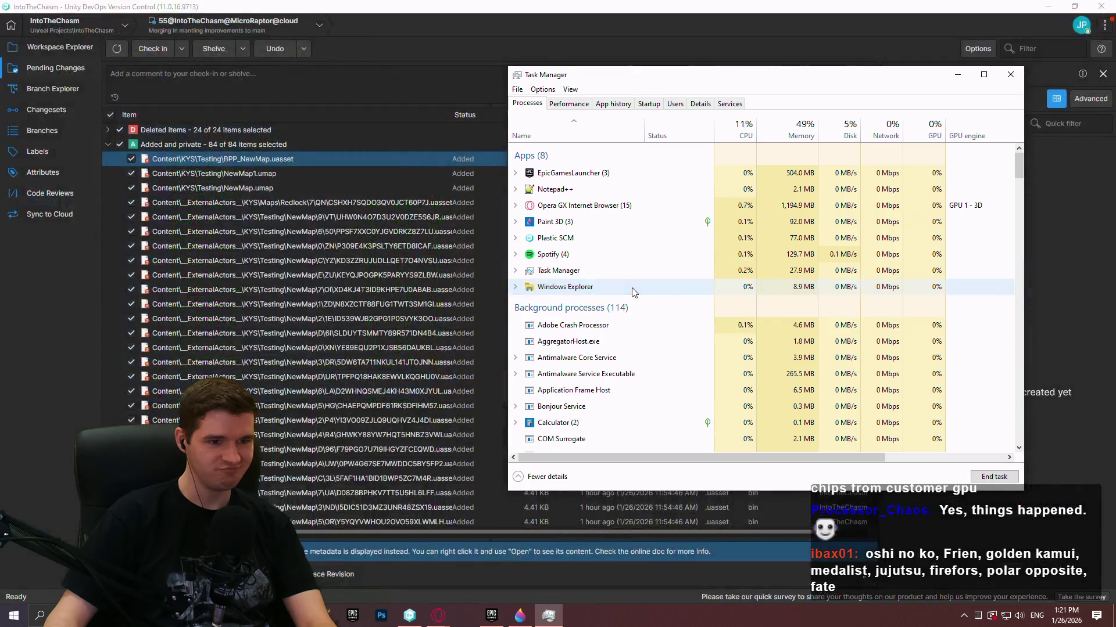
key("alt+F4")
- Relaunch the test_packed_actors project from the launcher's Unreal Engine library
left_click(465, 615)
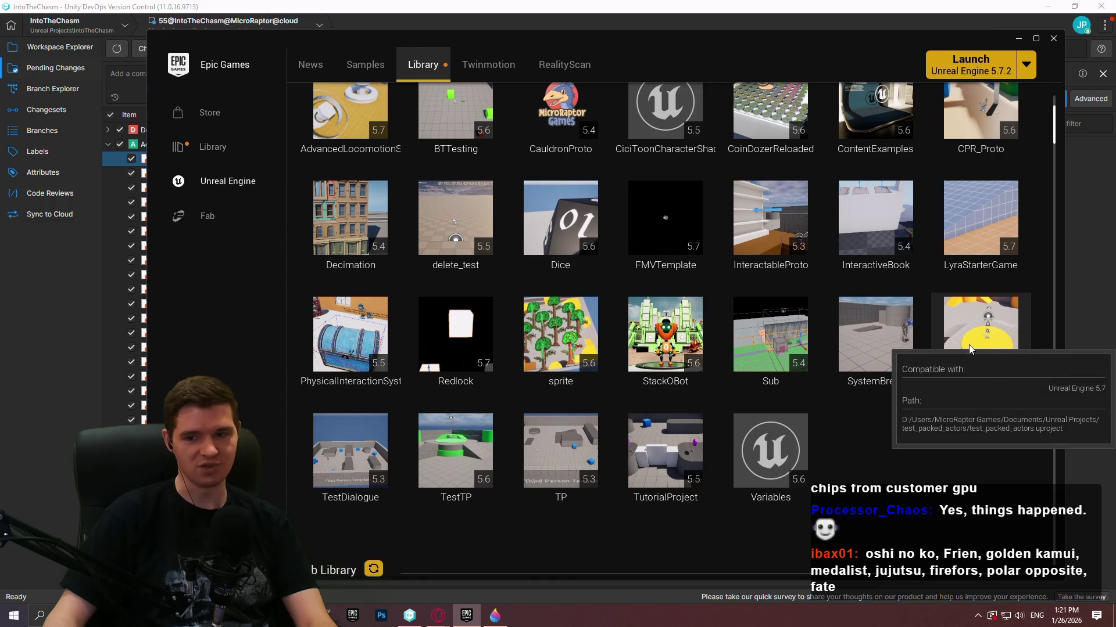
double_click(968, 360)
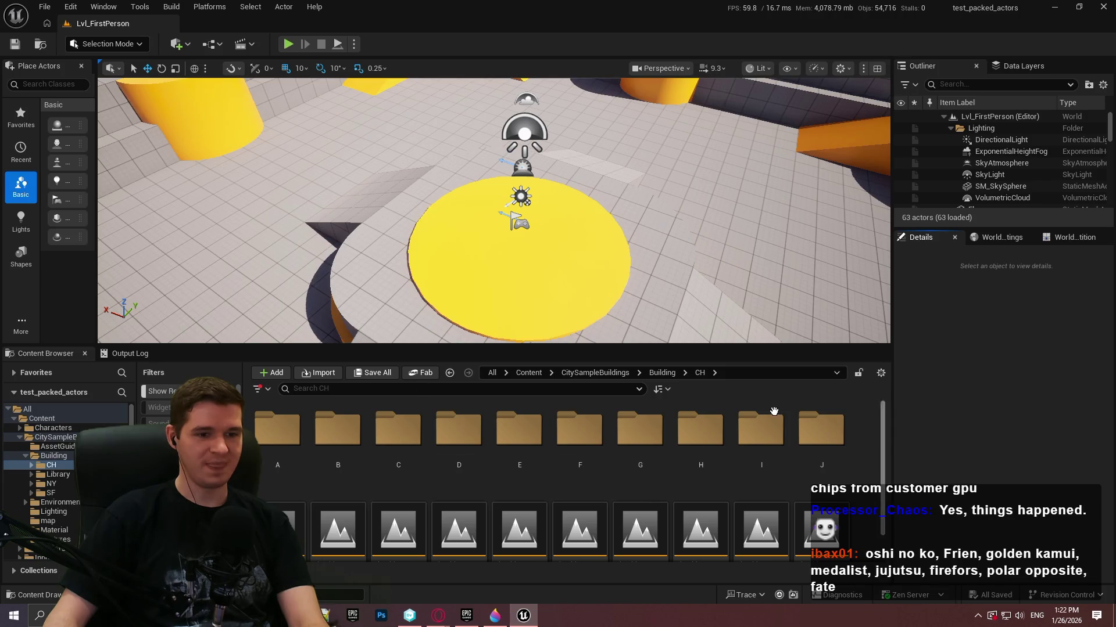
- Go up to the Content folder, open the NewMap level, and enlarge the 3D viewport
scroll(774, 412, "down", 1)
left_click(578, 370)
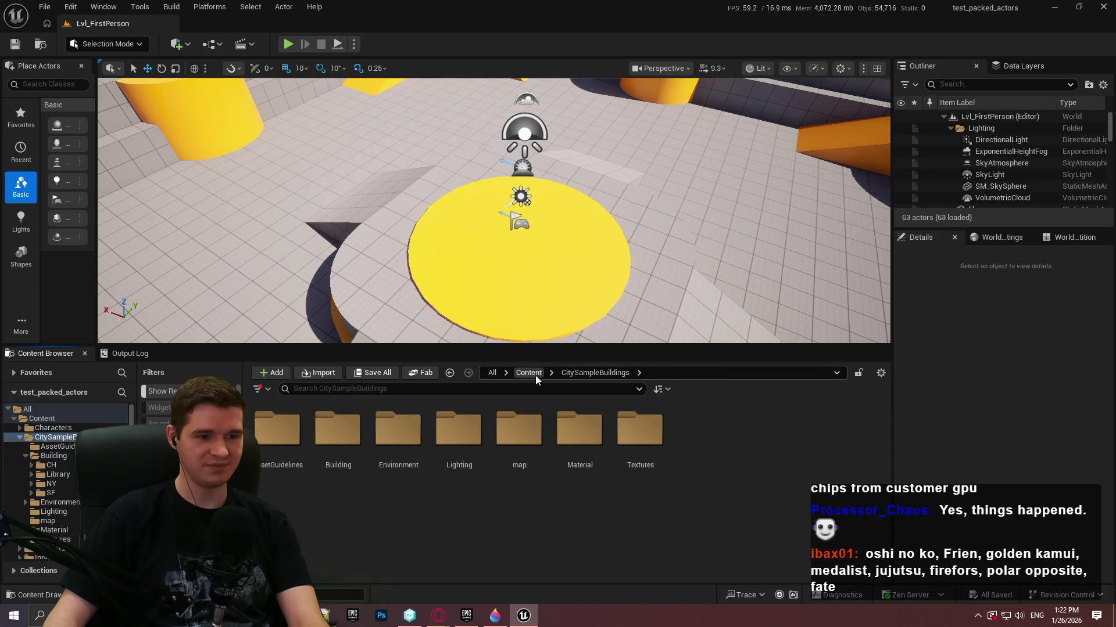
left_click(536, 376)
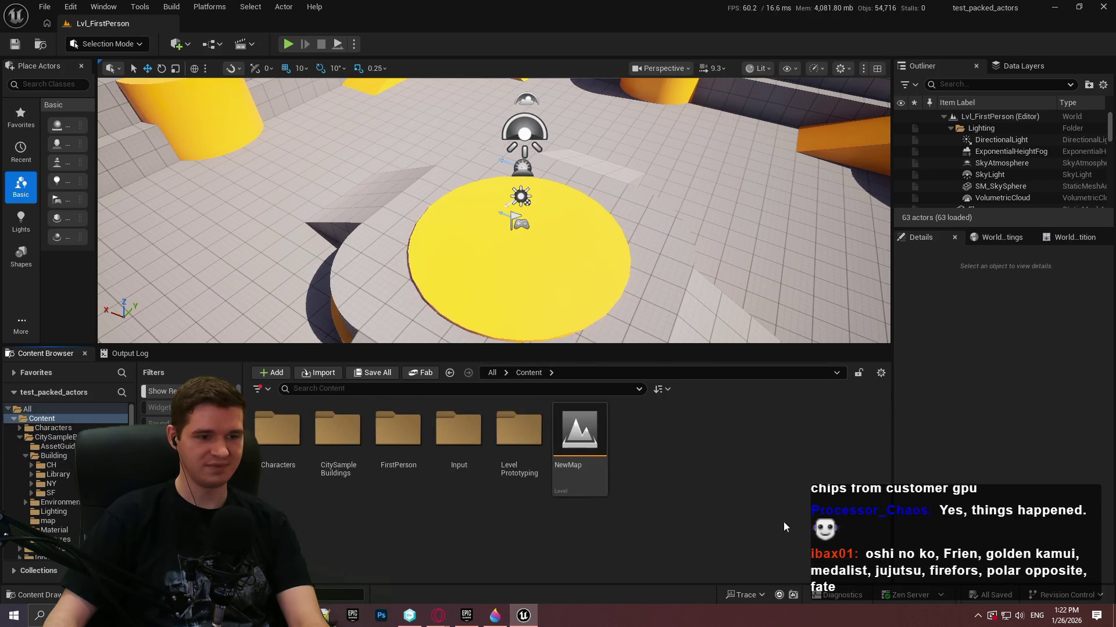
left_click(586, 455)
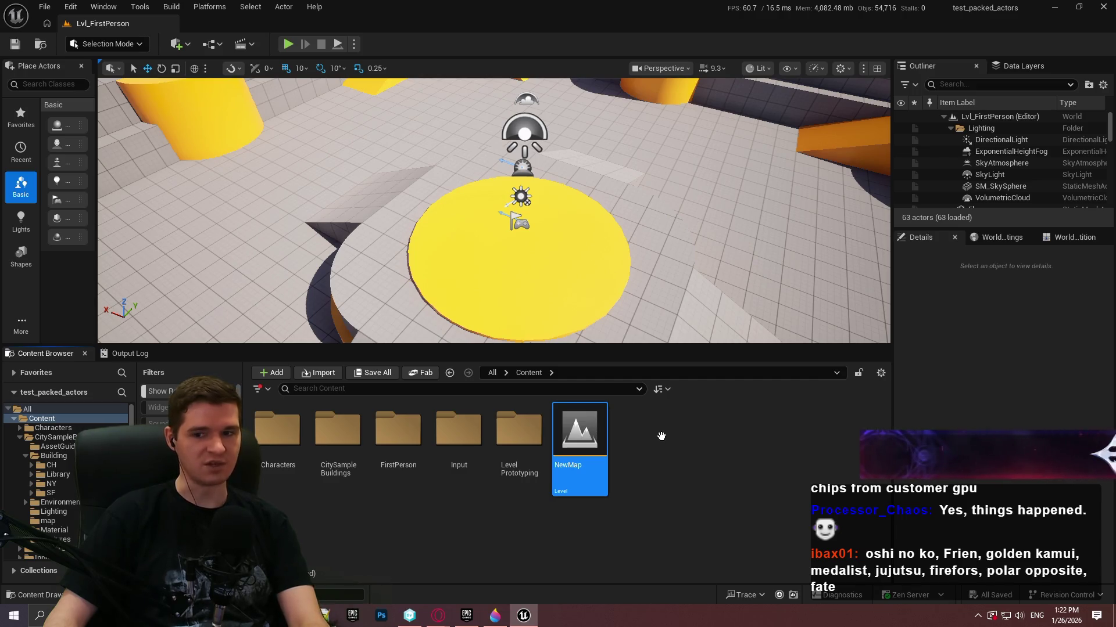
key("Return")
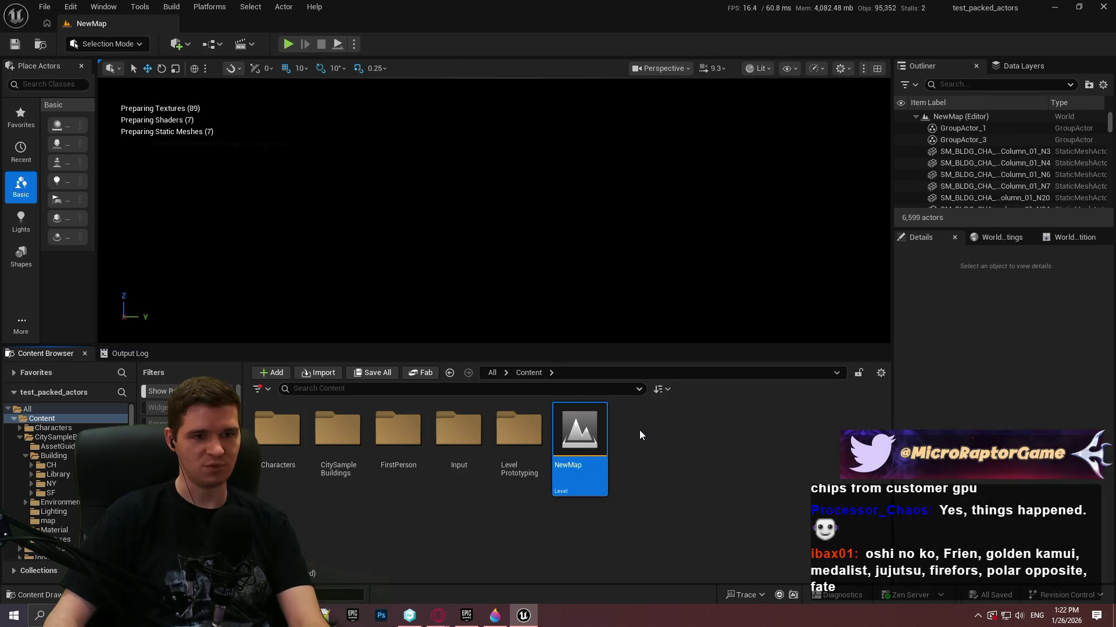
mouse_move(674, 346)
left_mouse_down()
mouse_move(663, 441)
mouse_move(660, 422)
left_mouse_up()
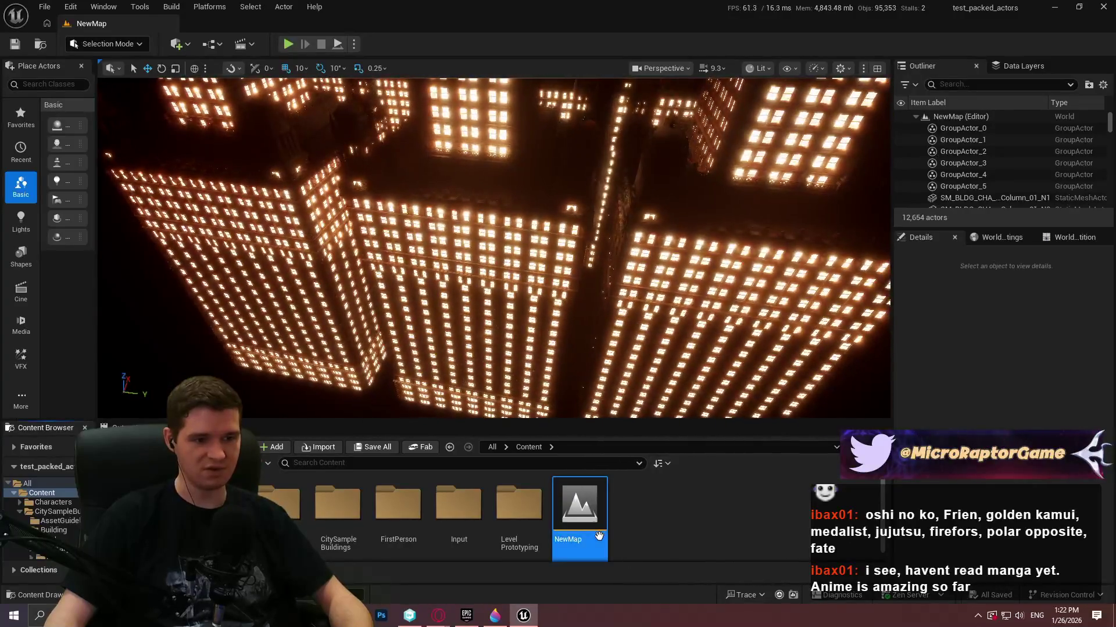
- Add partitioned streaming support to NewMap and select GroupActor_0 through GroupActor_5 in the Outliner
right_click(598, 520)
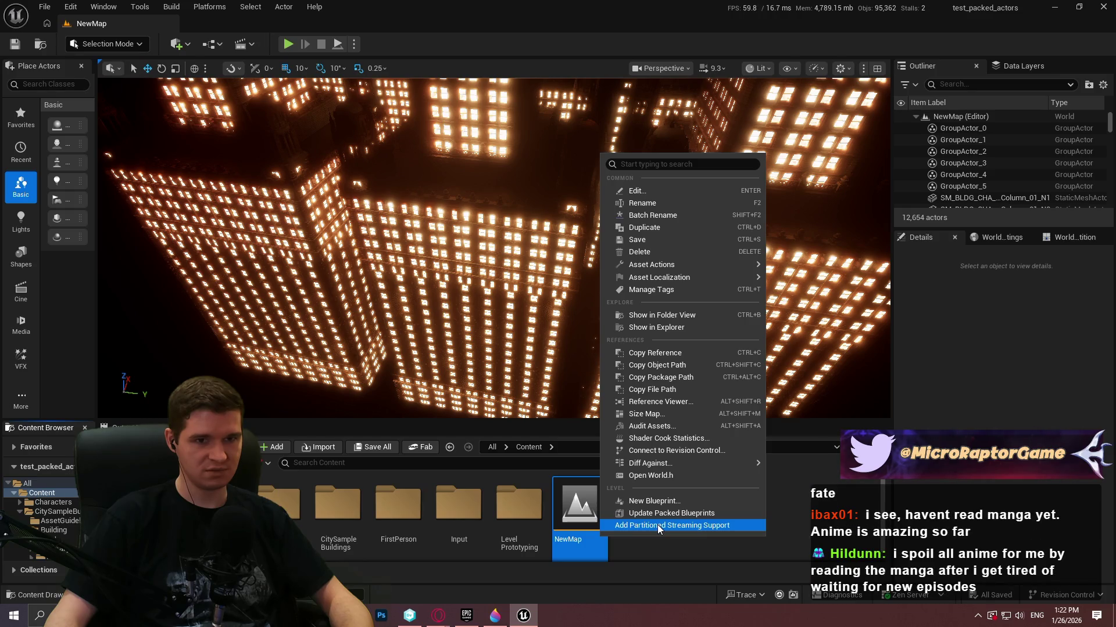
left_click(656, 526)
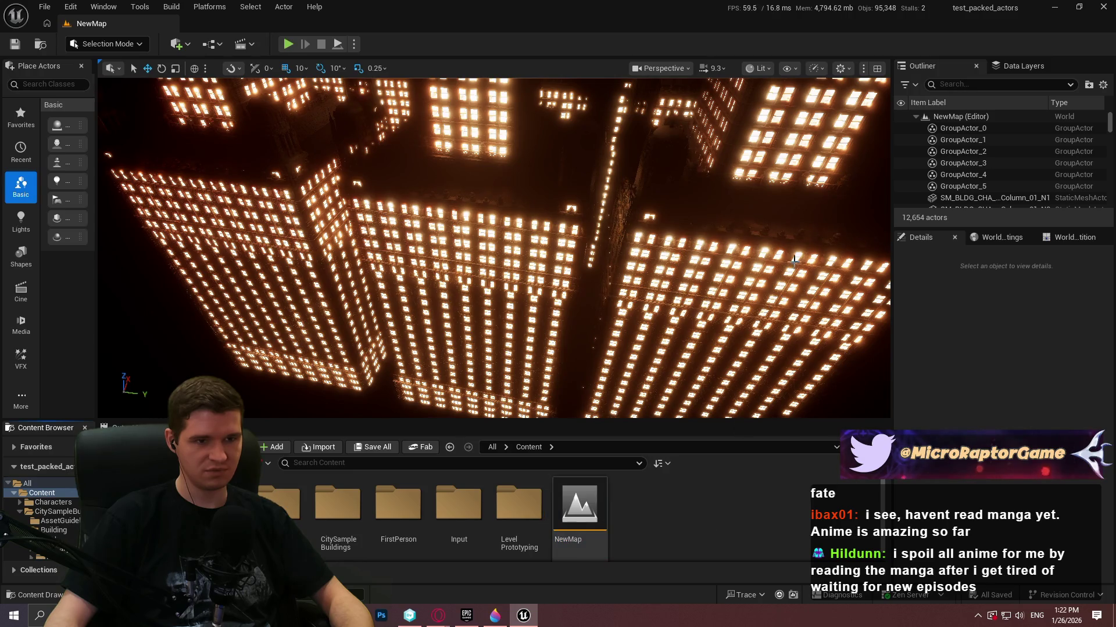
left_click(984, 129)
left_click(981, 186, "shift")
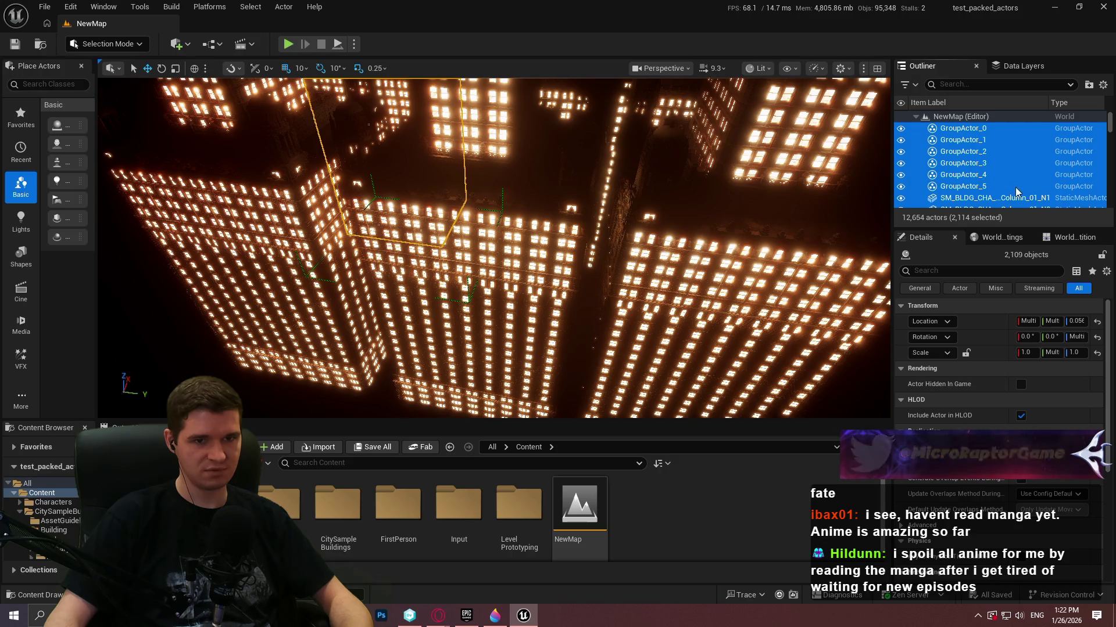
left_click(997, 173)
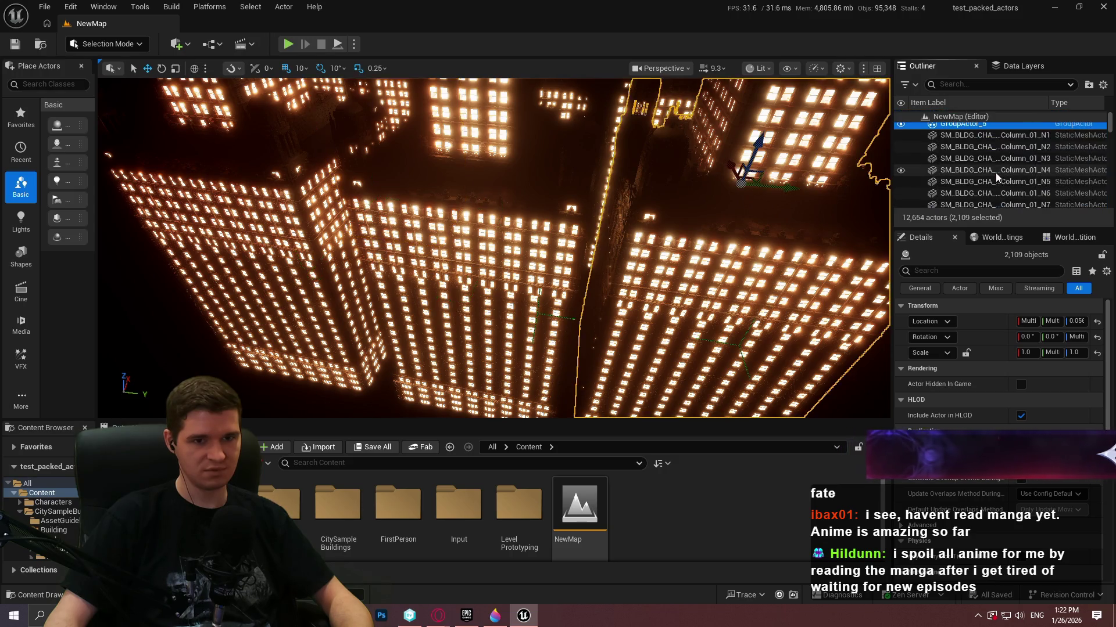
- Focus on GroupActor_0 and inspect its towers, ending with SM_Plane_NN_A17 selected
scroll(1108, 127, "up", 3)
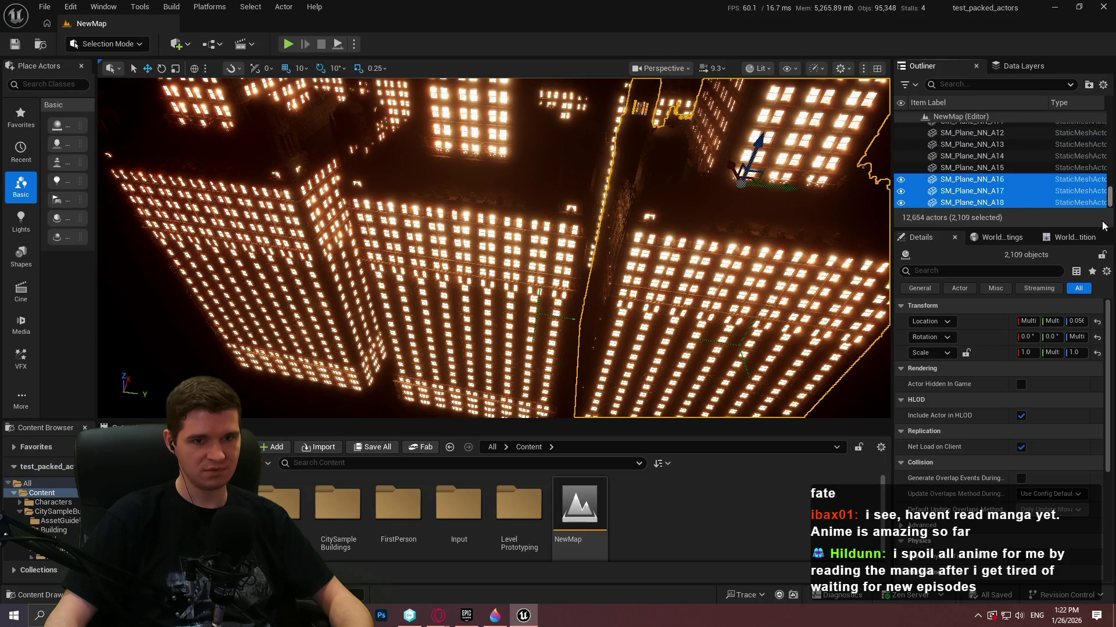
double_click(1008, 128)
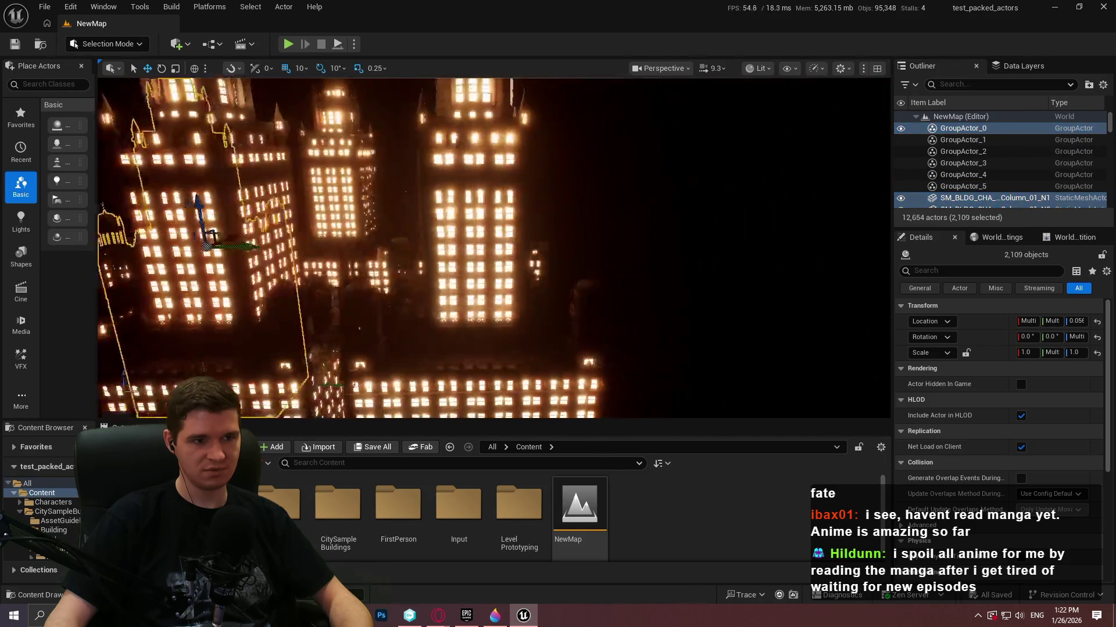
left_click_drag(606, 180, 606, 180)
left_click(606, 180)
left_click(498, 252)
left_click(426, 236)
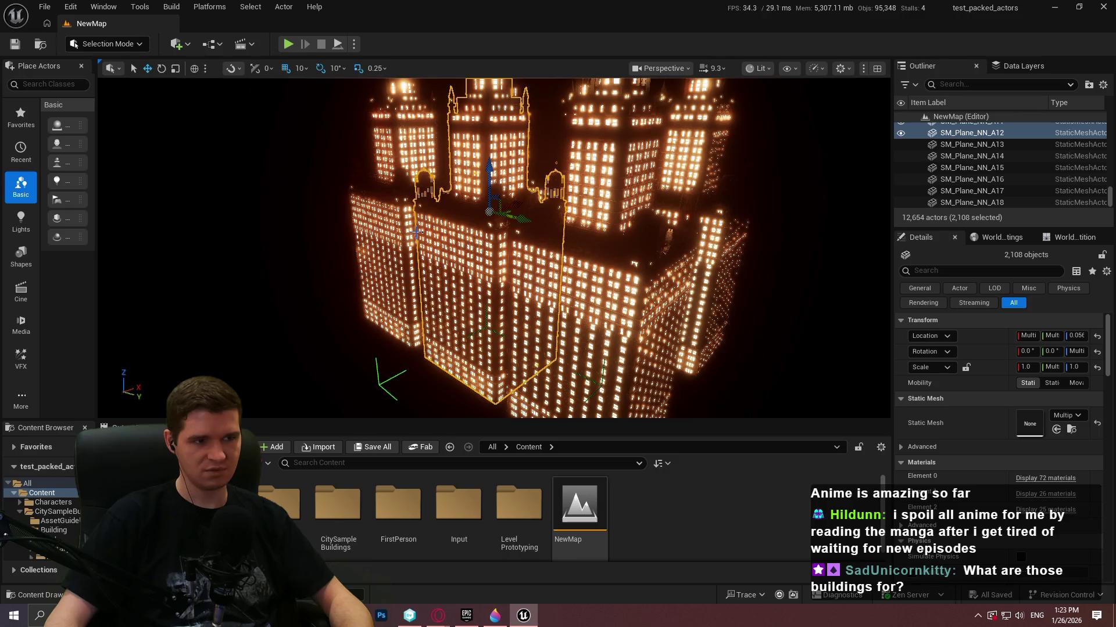
left_click(390, 231)
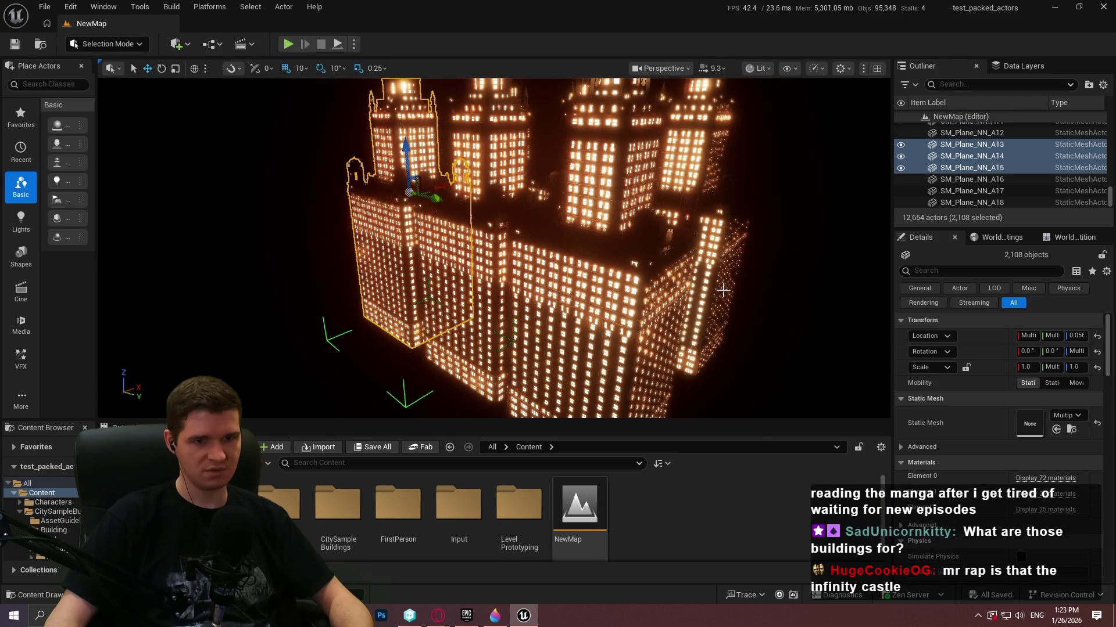
left_click(995, 192)
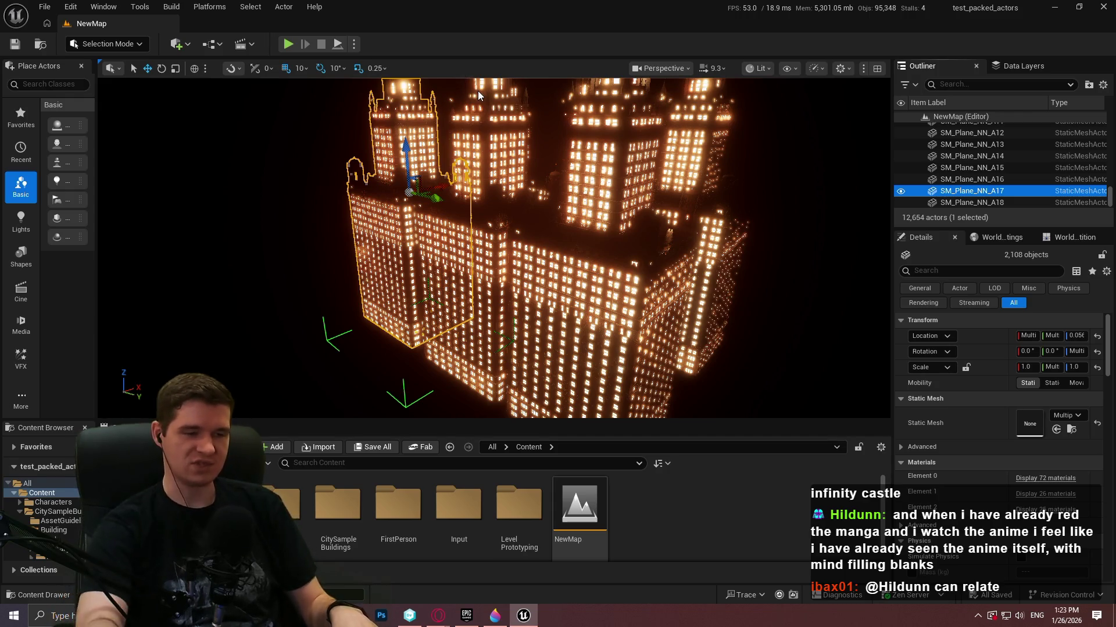
- Select all 12,654 actors and create a Packed Level Actor with pivot type Center Min Z
key("ctrl+a")
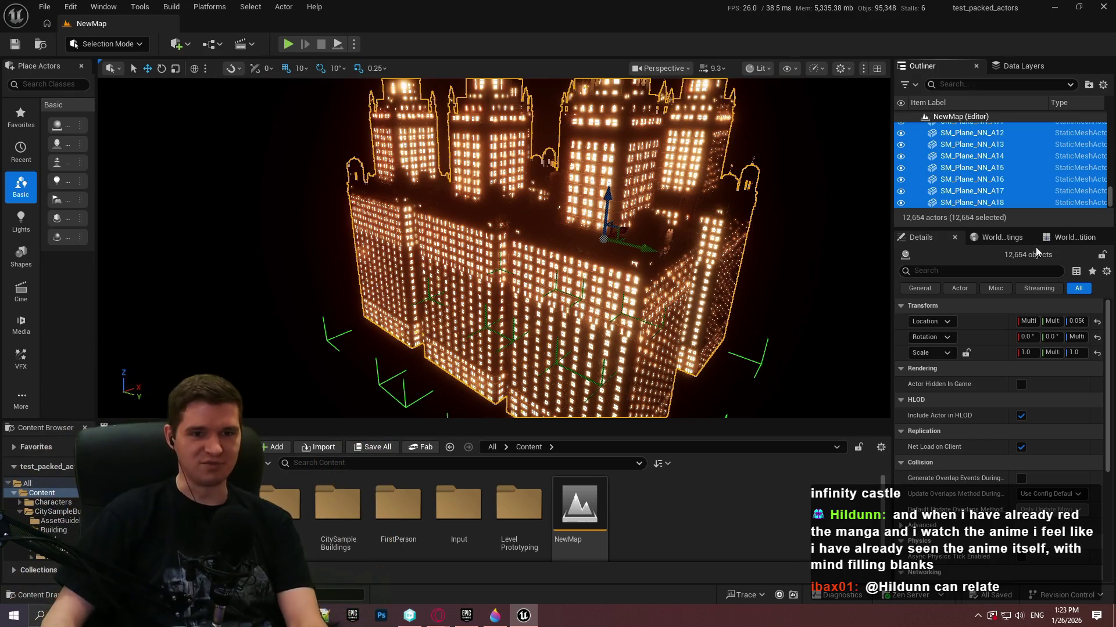
right_click(992, 196)
mouse_move(809, 517)
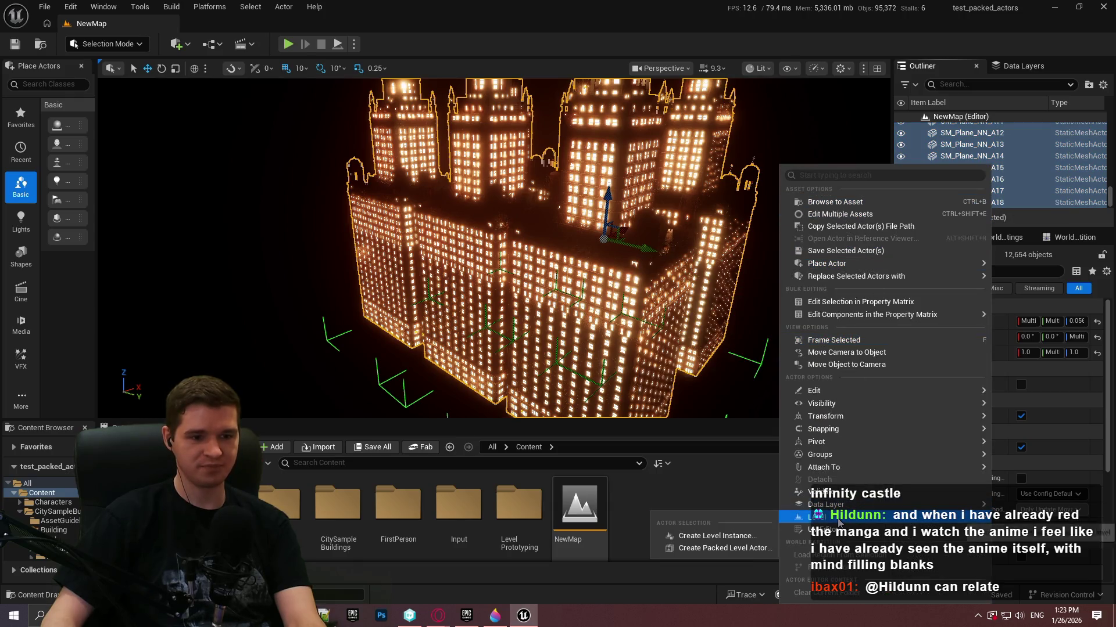
left_click(744, 548)
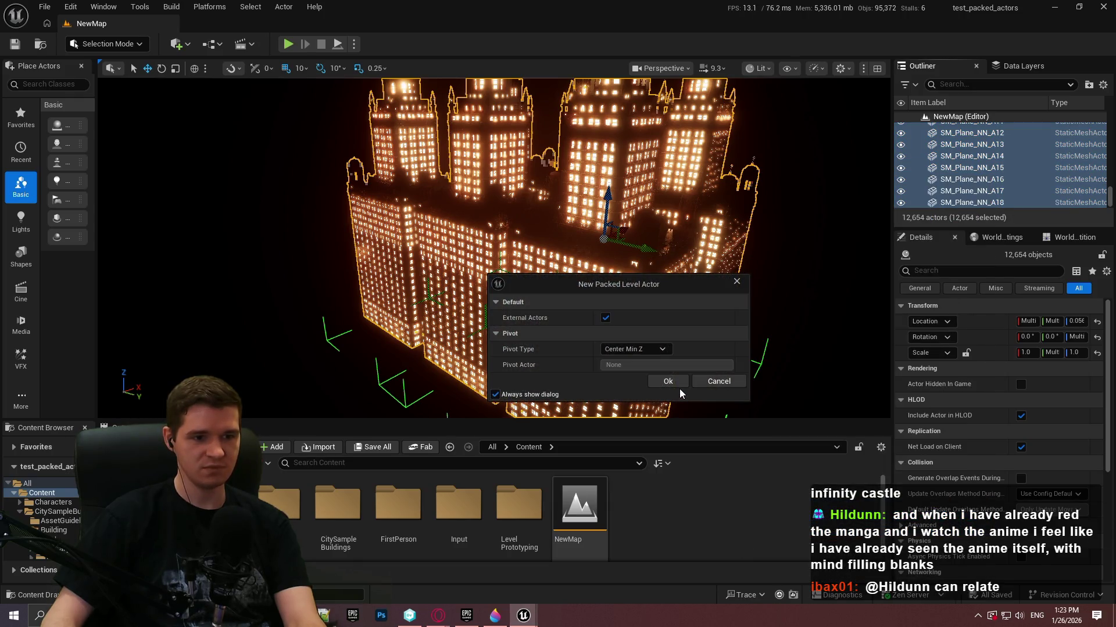
left_click(679, 388)
left_click(820, 484)
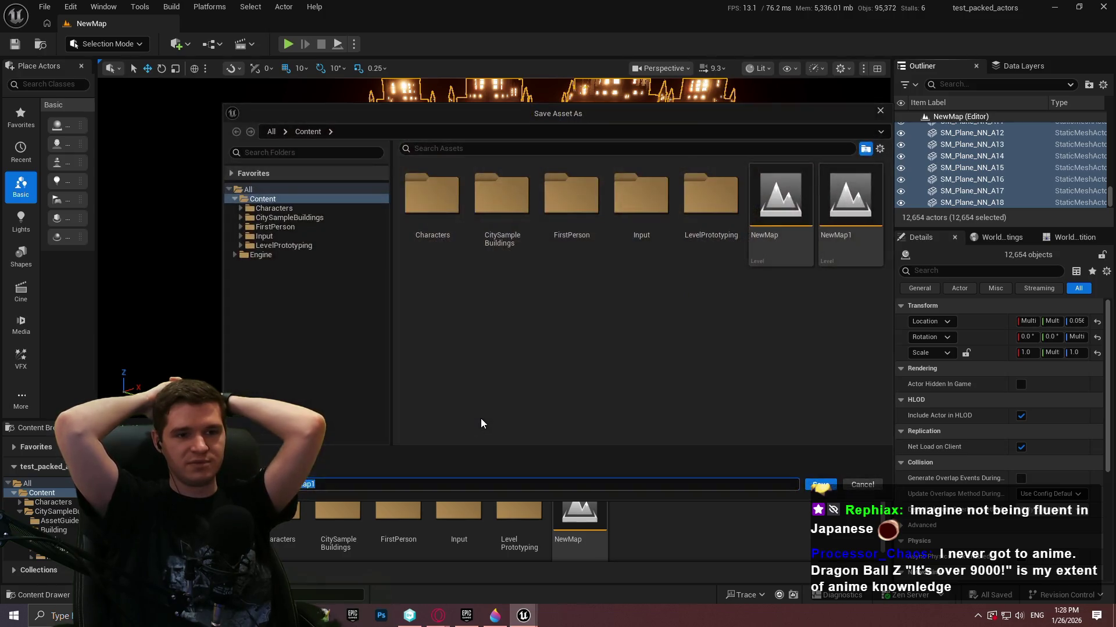
- Prefix the asset name with BPP_ to make BPP_NewMap1 and save it
key("Home")
type("BPP_")
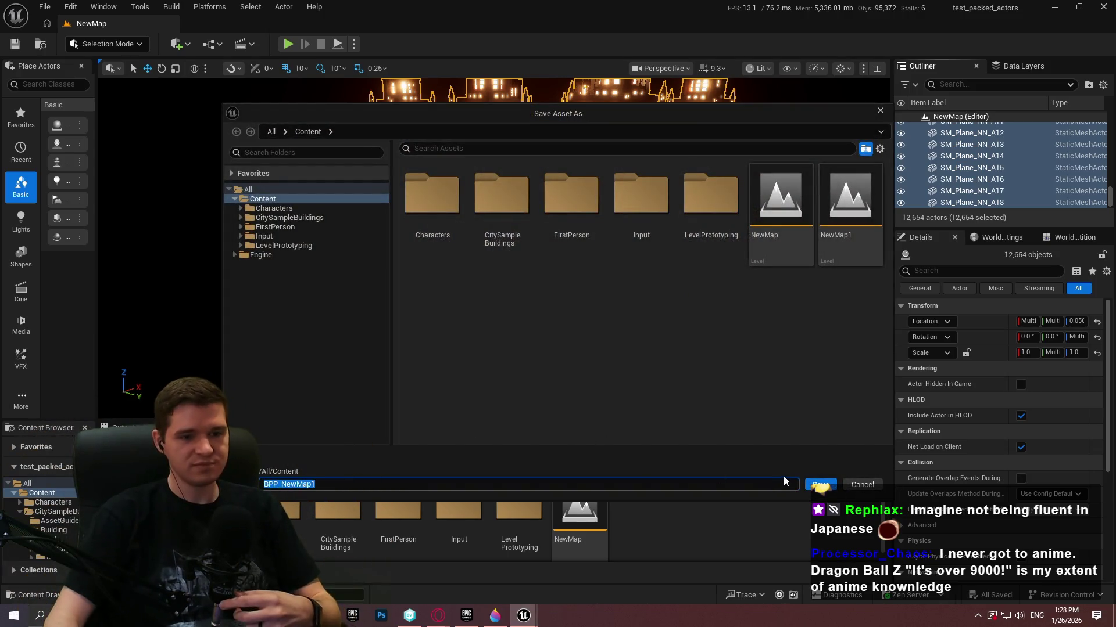
left_click(811, 484)
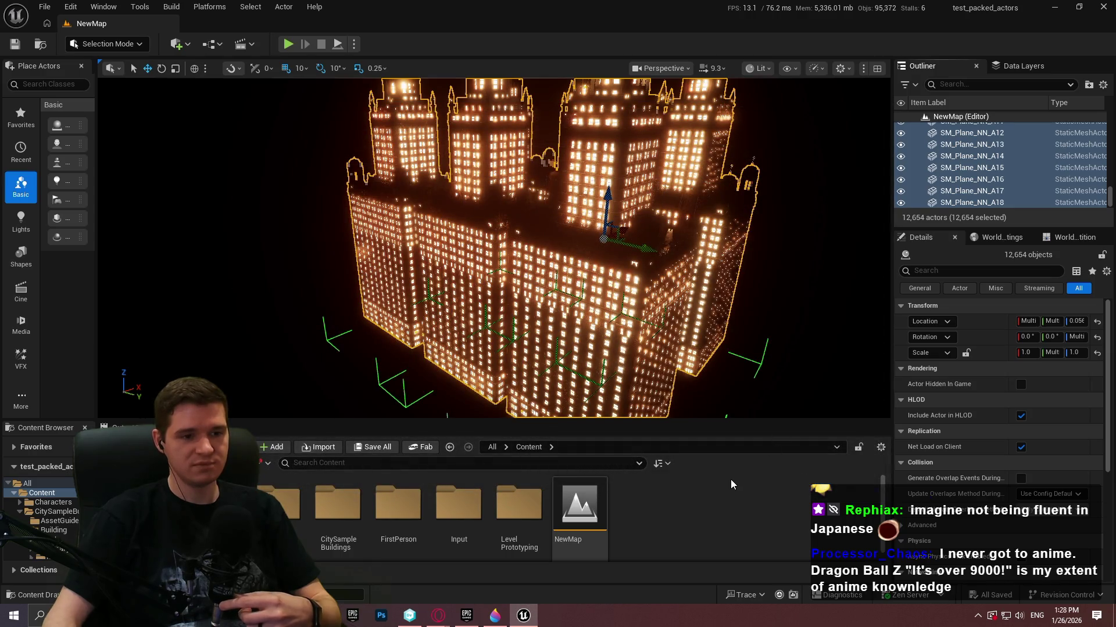
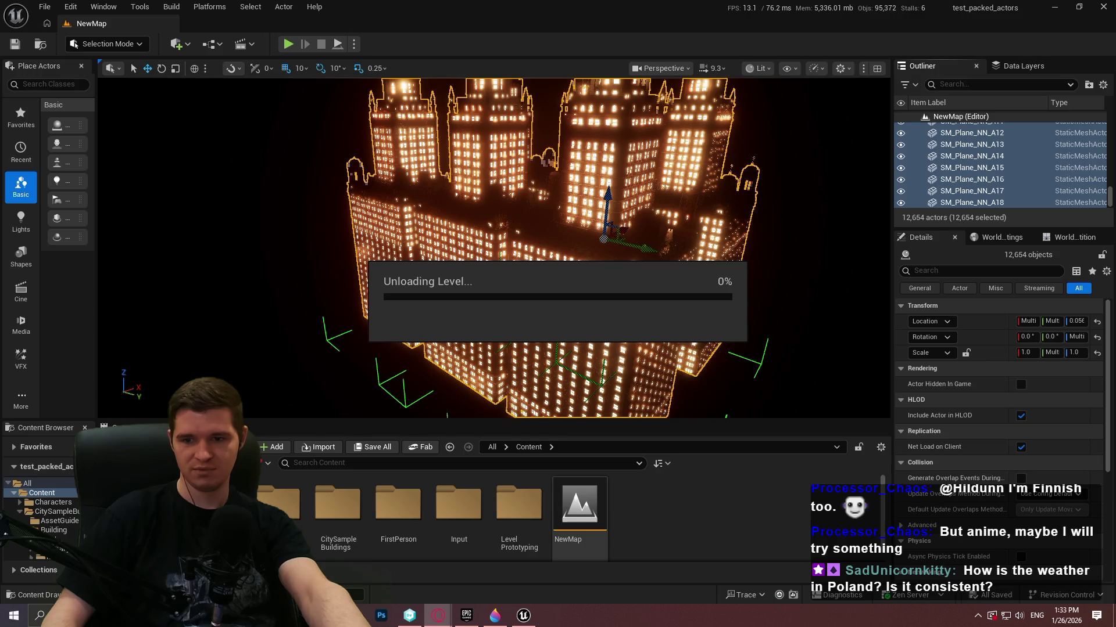
- Switch from the stuck Unloading Level dialog to the Opera window showing Twitch Discovery analytics
key("alt+Tab")
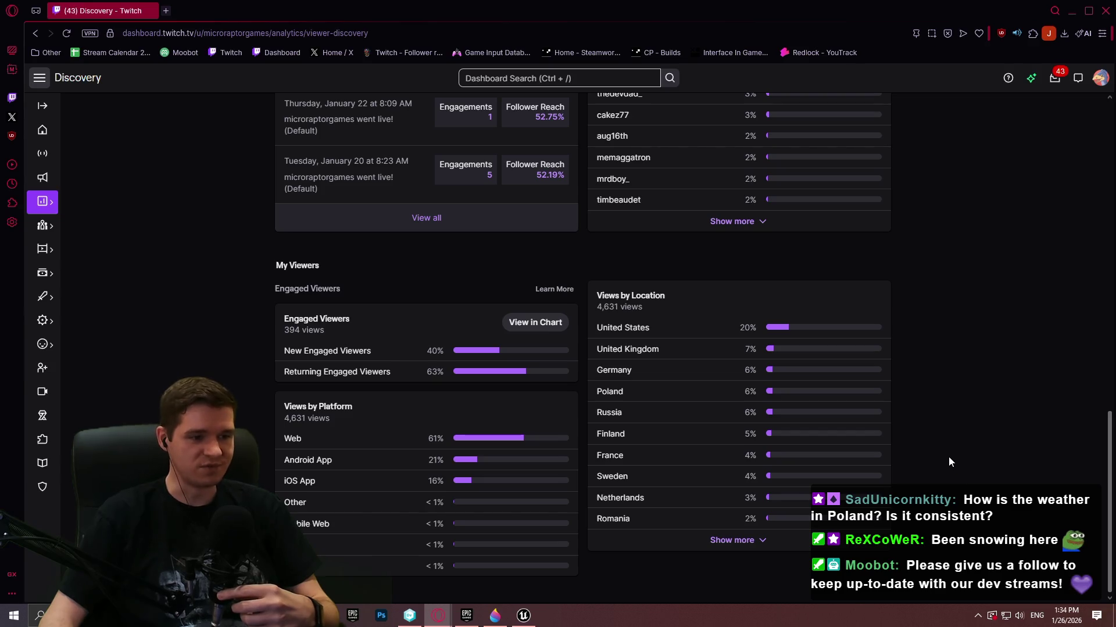
scroll(950, 406, "up", 7)
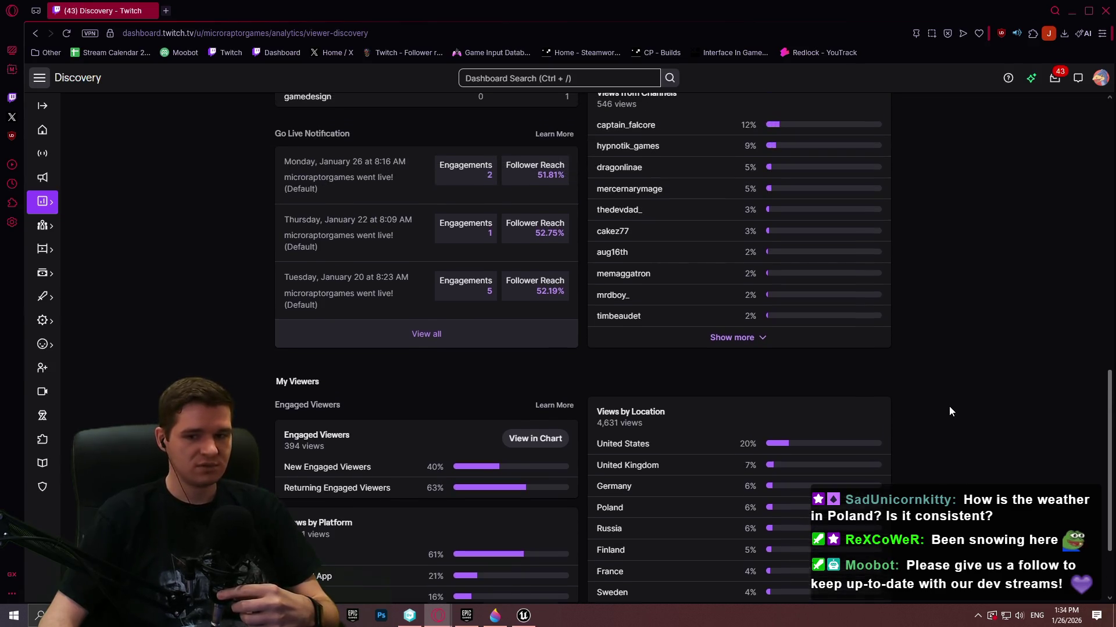
scroll(977, 422, "down", 5)
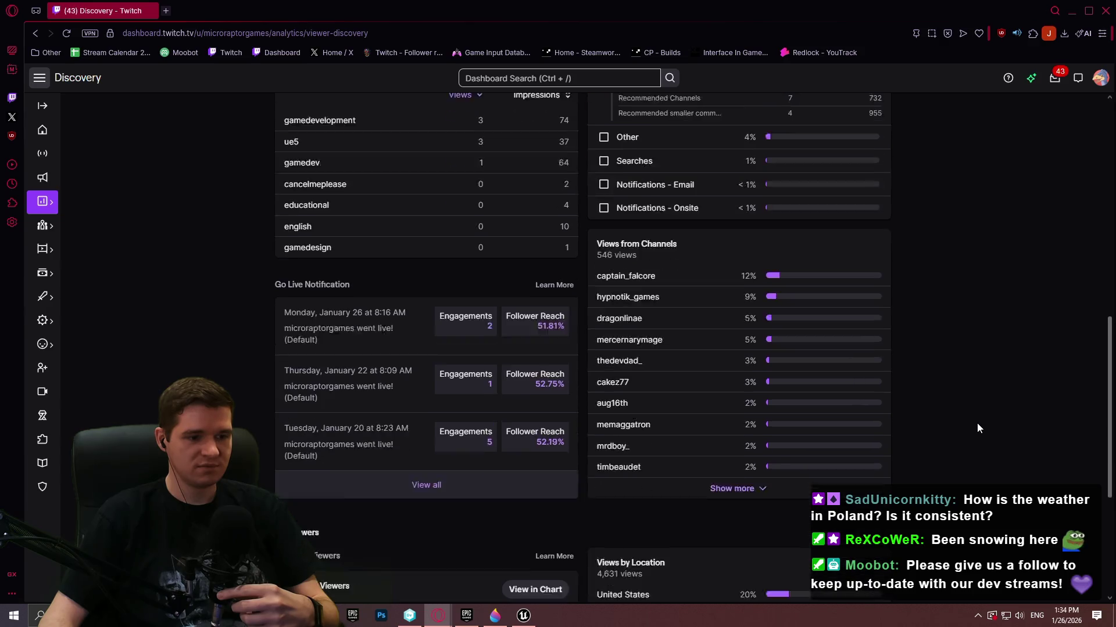
scroll(978, 399, "up", 5)
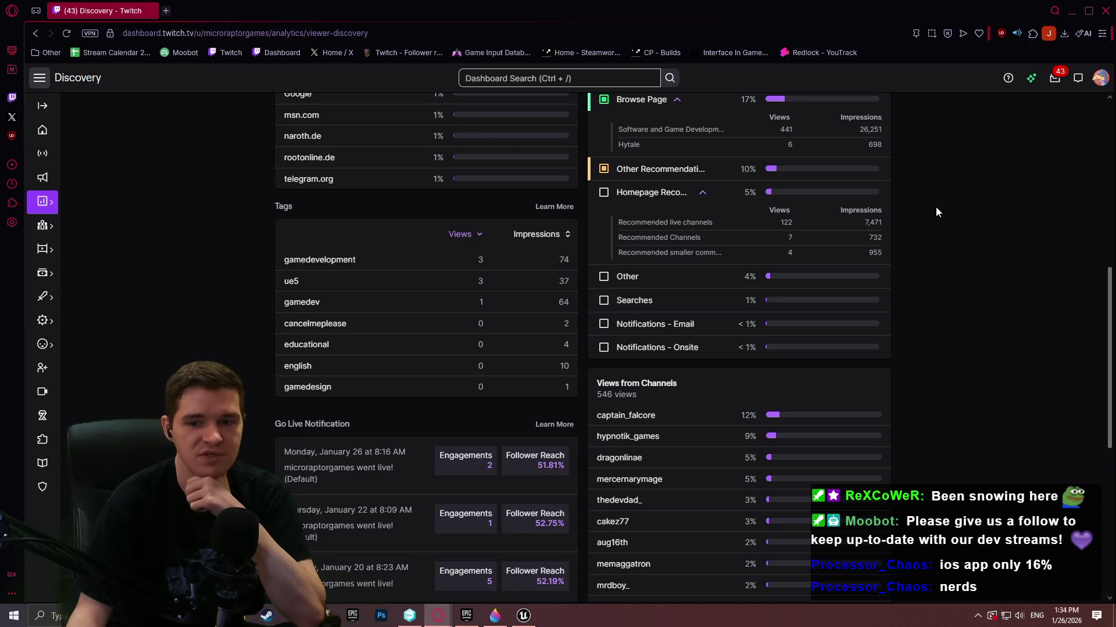
scroll(866, 235, "up", 3)
scroll(890, 340, "up", 3)
scroll(897, 344, "down", 3)
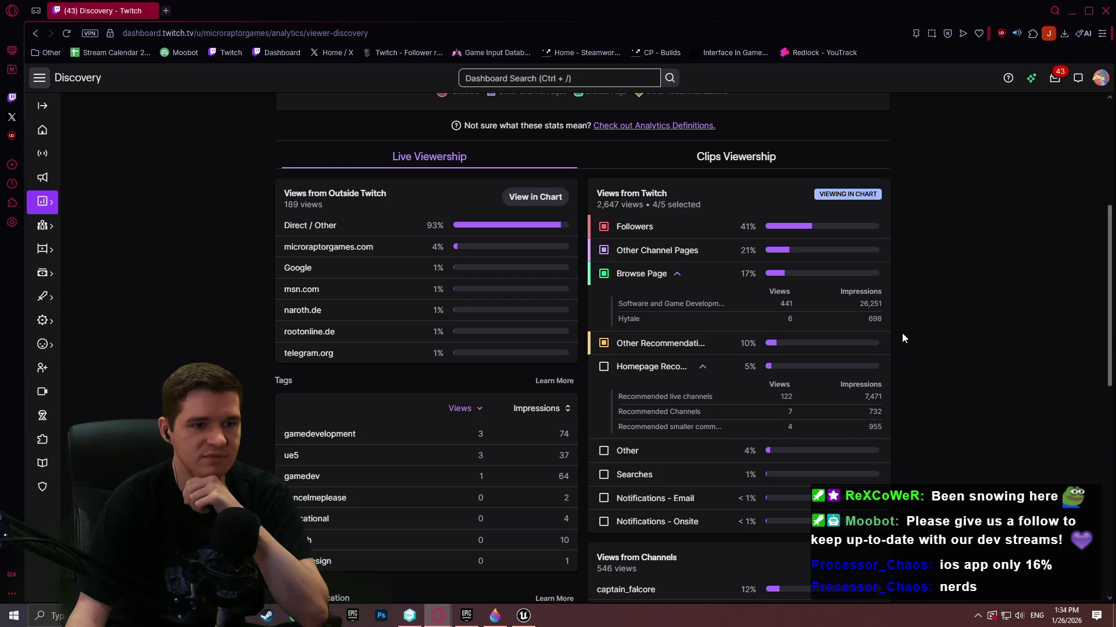
scroll(904, 331, "up", 5)
scroll(944, 319, "down", 9)
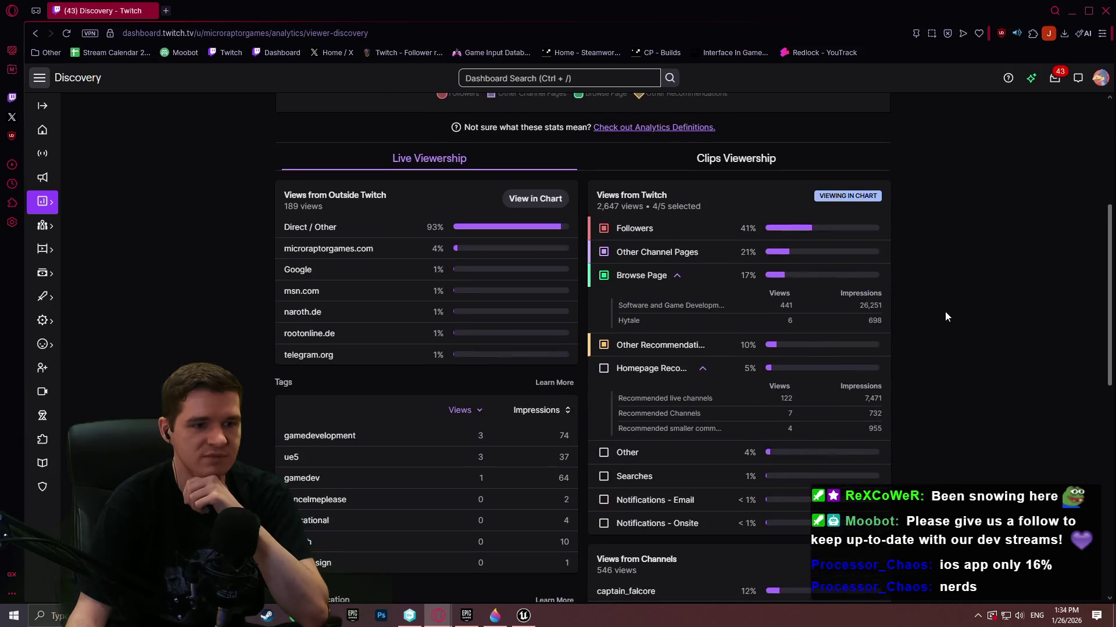
scroll(950, 315, "down", 7)
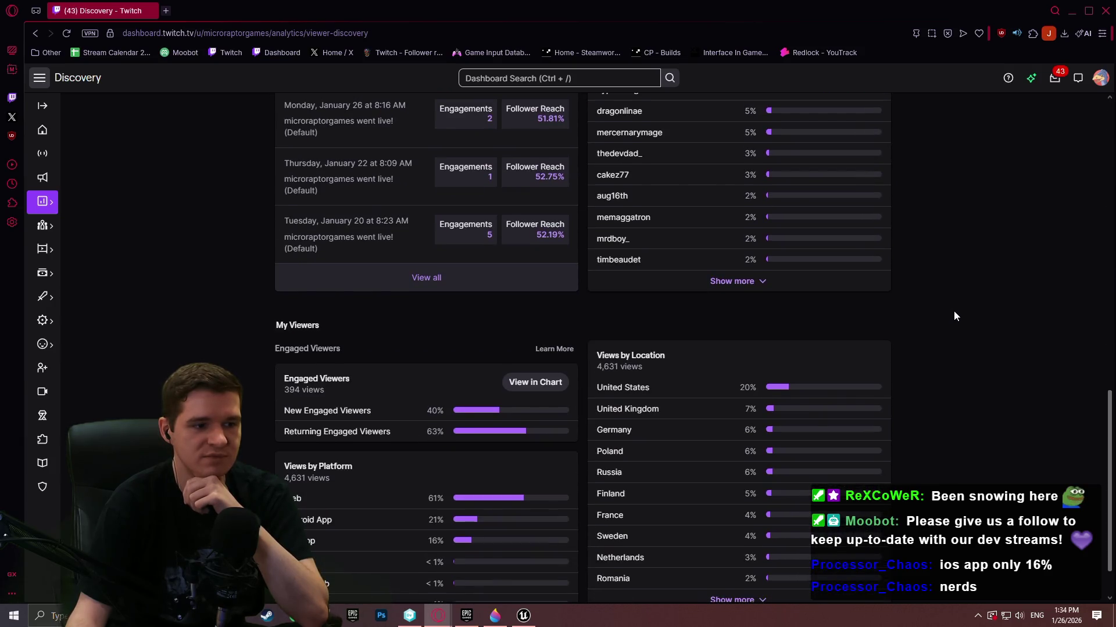
scroll(954, 311, "down", 1)
scroll(1010, 288, "up", 3)
scroll(1021, 285, "up", 2)
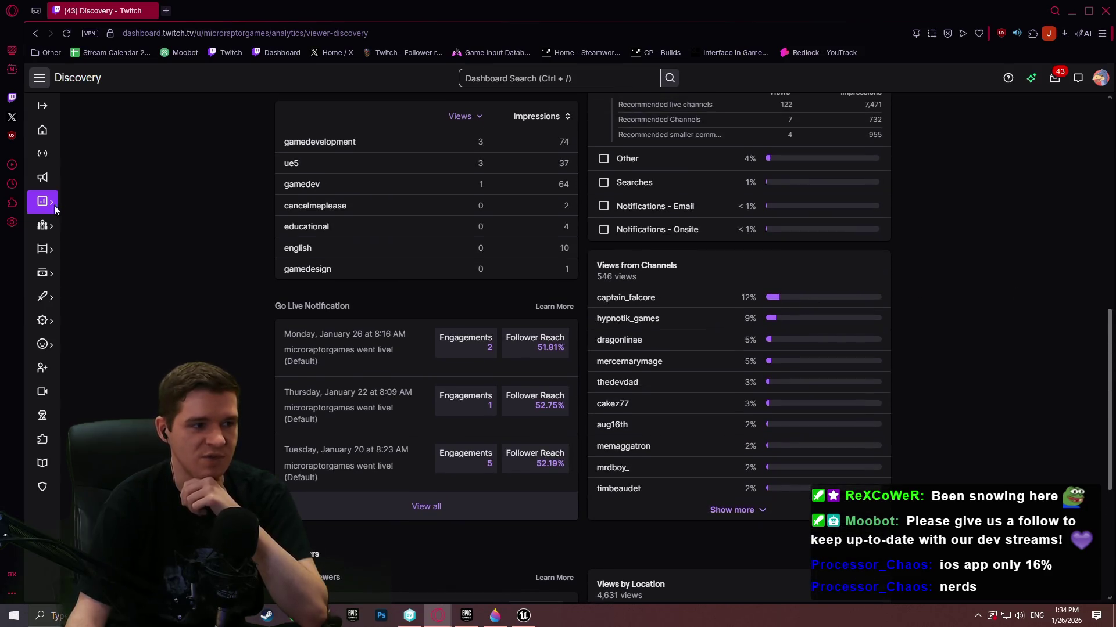
mouse_move(47, 204)
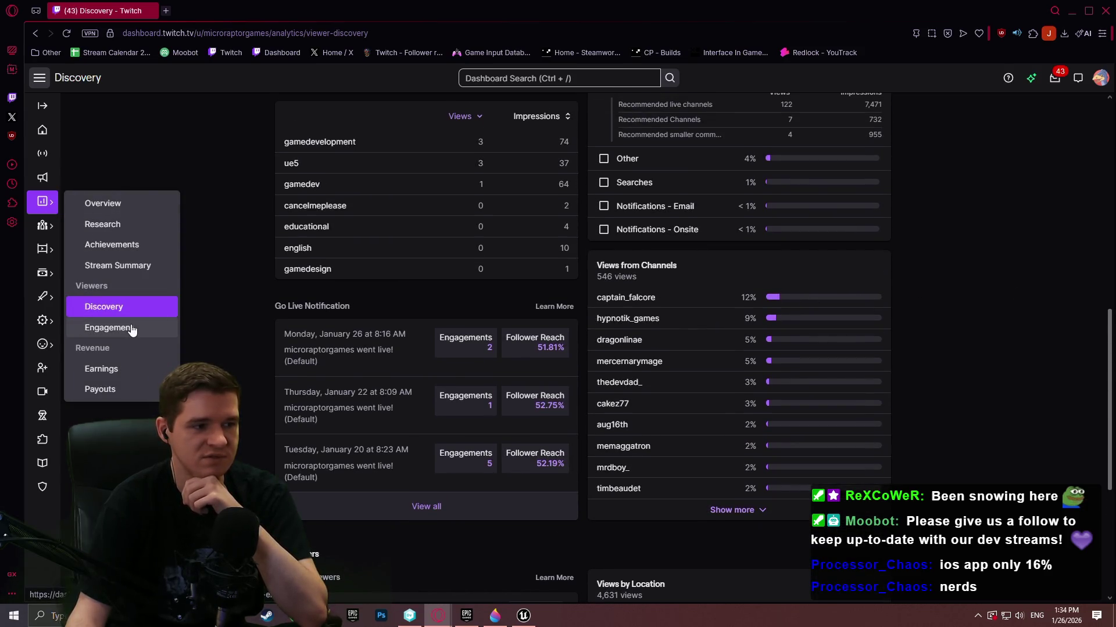
scroll(967, 273, "up", 5)
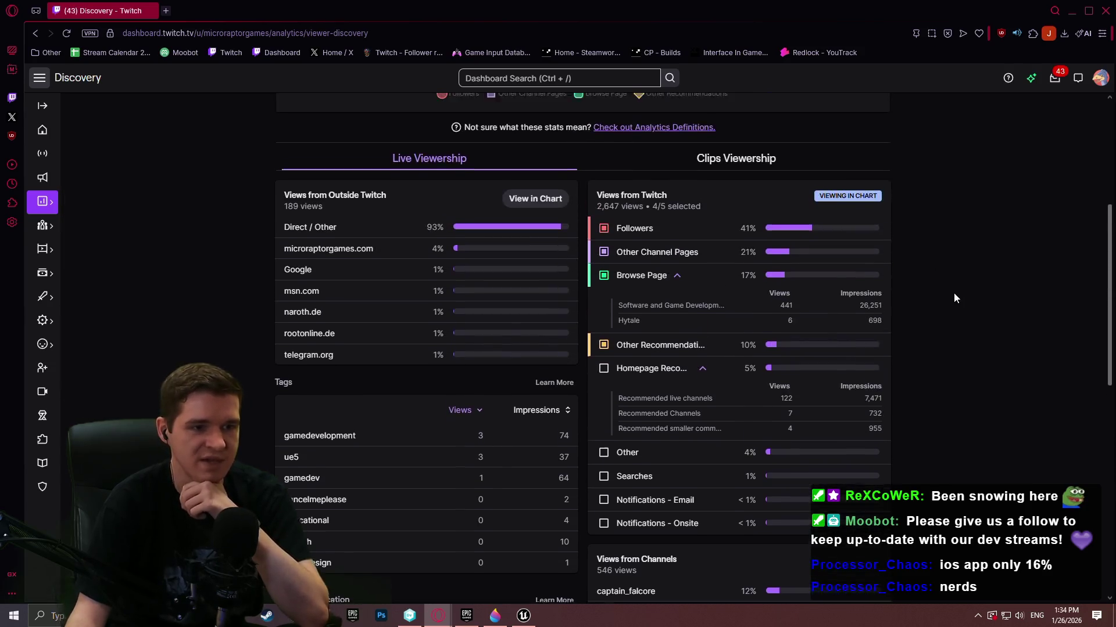
scroll(953, 291, "up", 2)
scroll(944, 290, "up", 2)
scroll(940, 291, "down", 1)
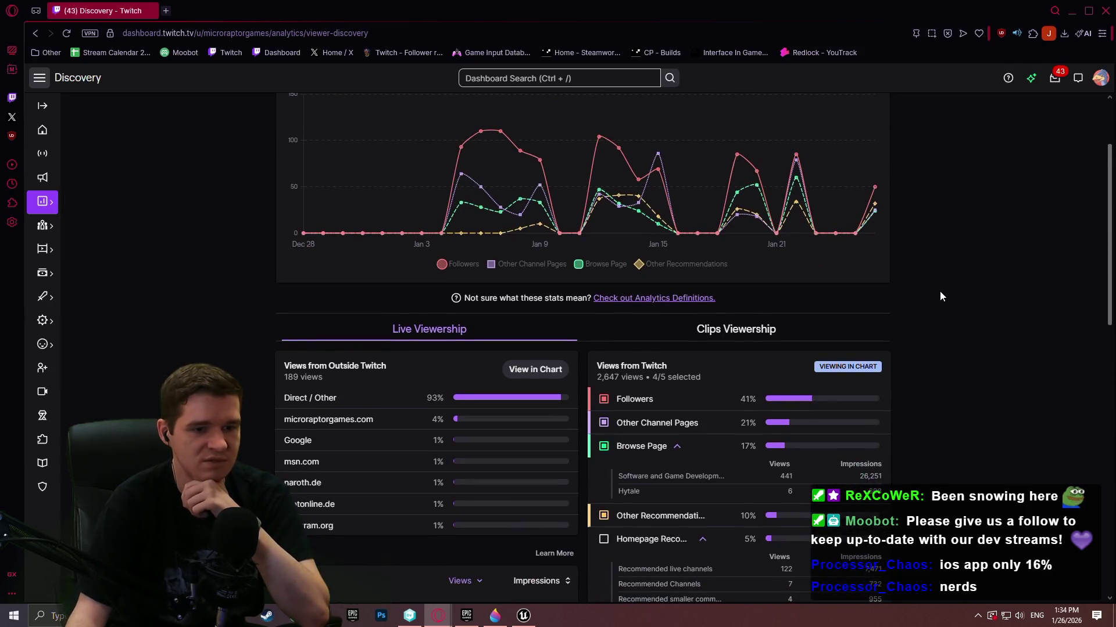
scroll(941, 294, "down", 4)
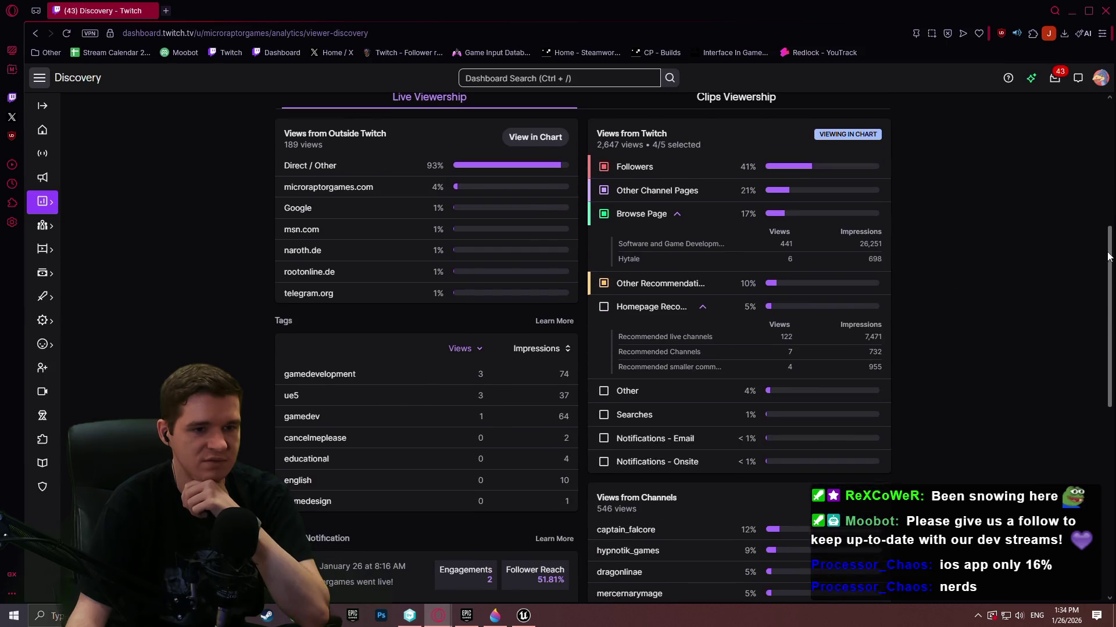
scroll(1108, 256, "up", 6)
scroll(1107, 225, "down", 4)
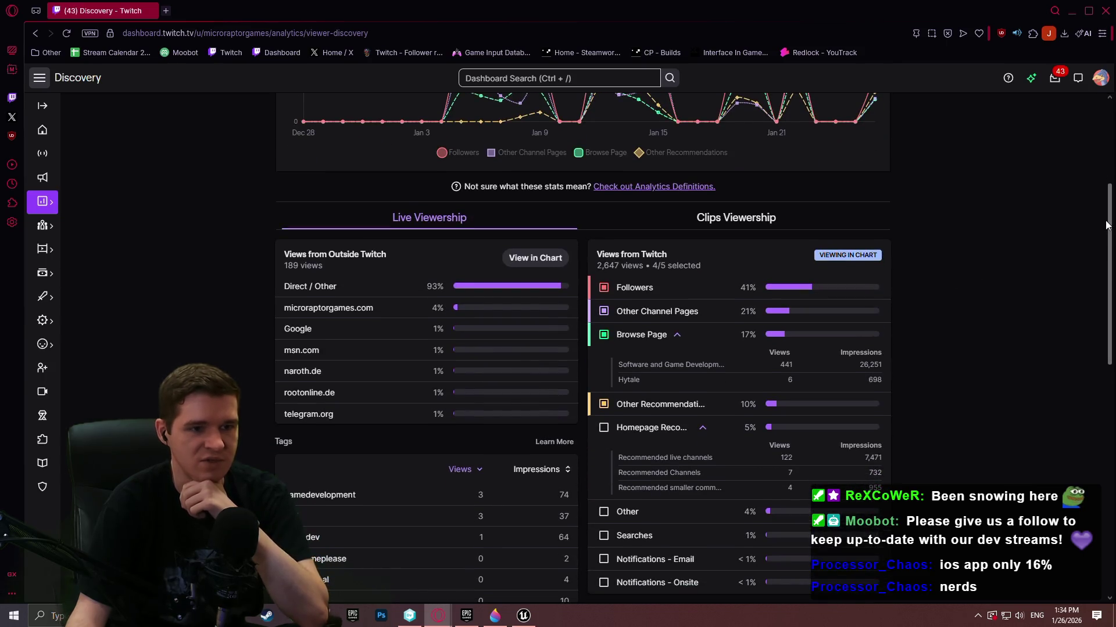
left_click_drag(1106, 227, 1097, 341)
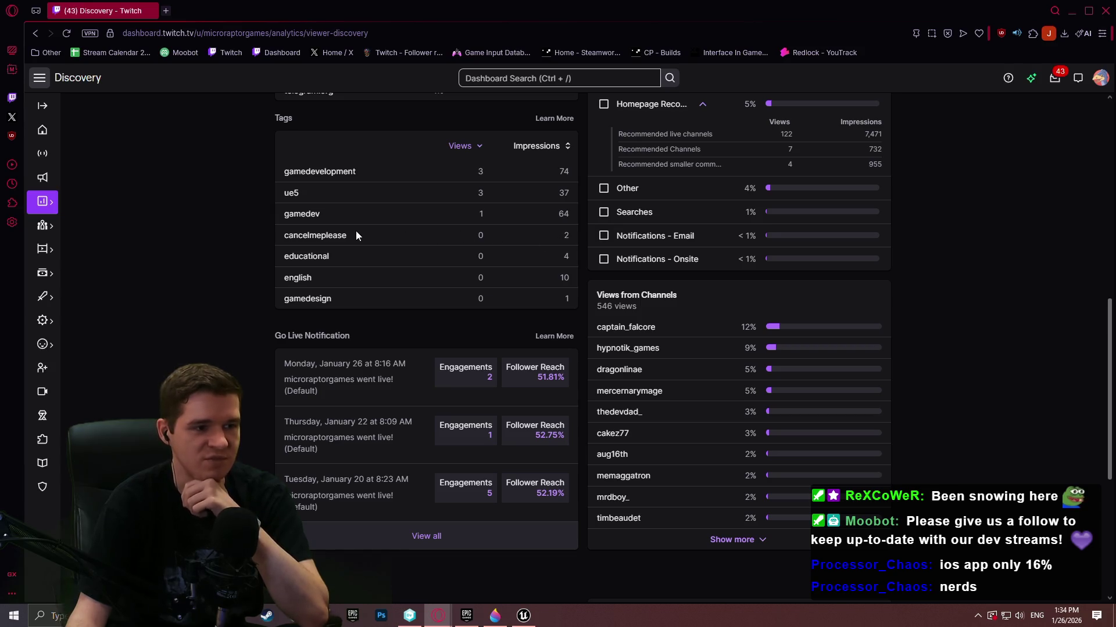
scroll(425, 246, "up", 2)
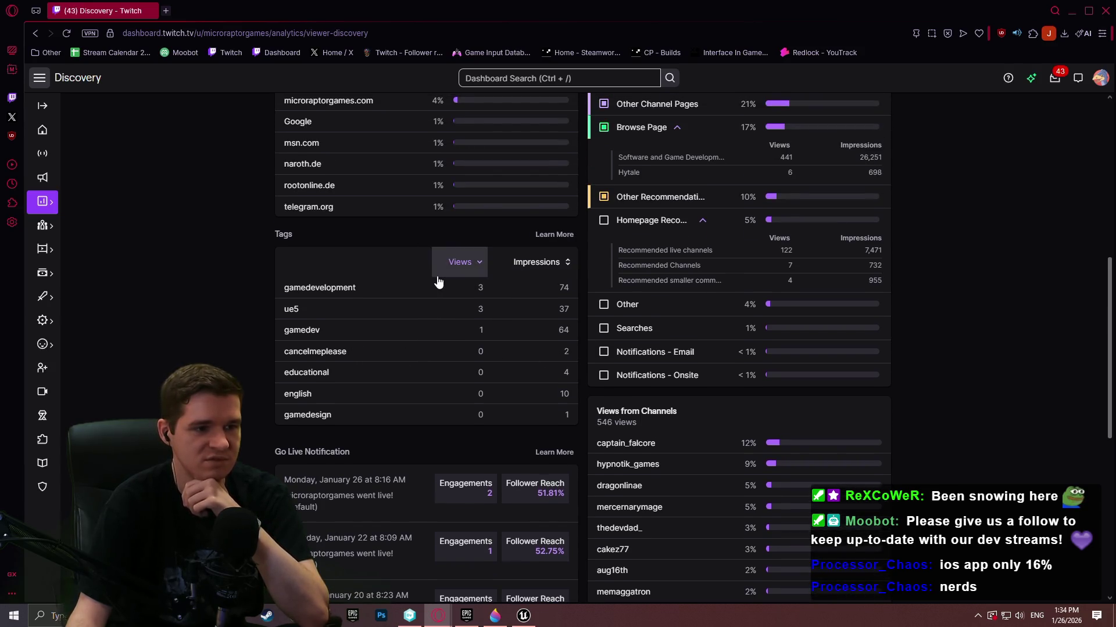
scroll(934, 220, "up", 8)
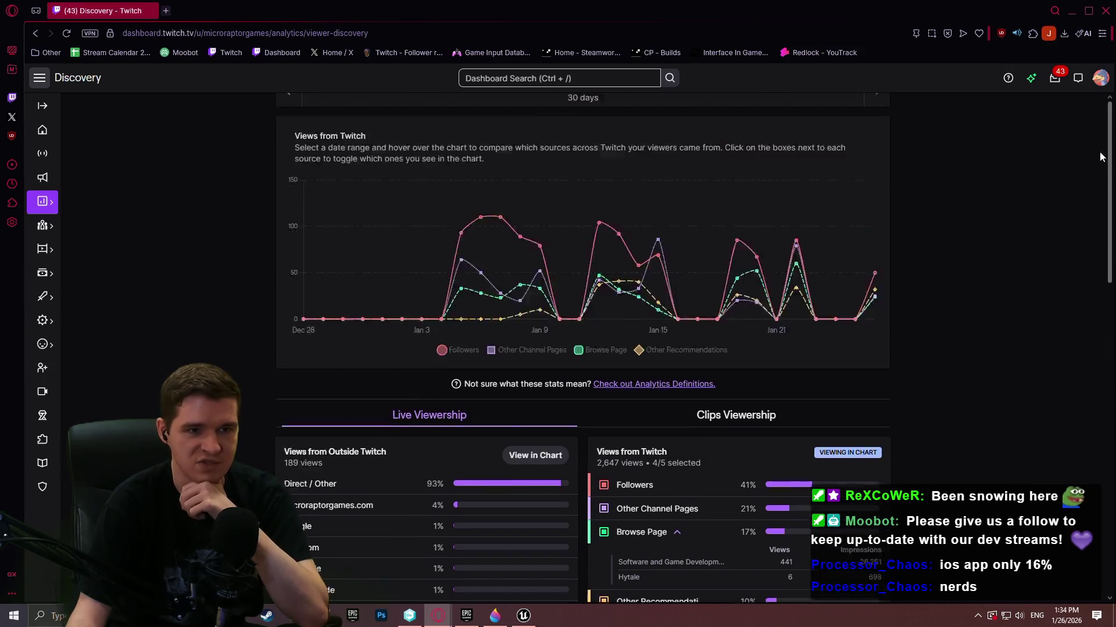
- Limit the Discovery analytics to January 2026 and scroll through the tag and browse stats
left_click(826, 131)
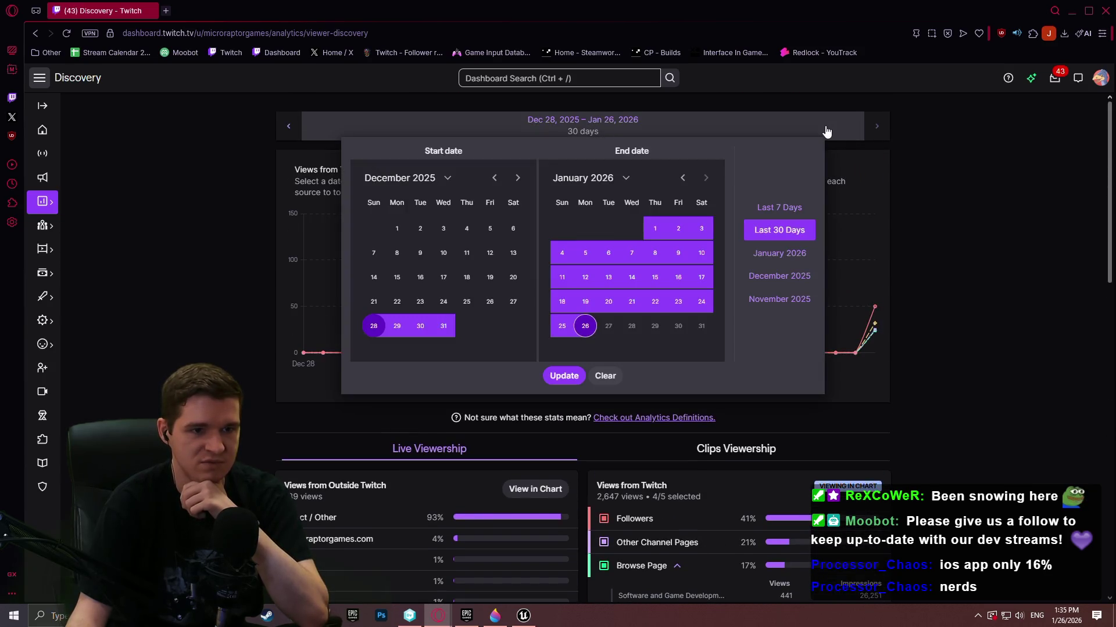
left_click(779, 261)
scroll(948, 248, "down", 8)
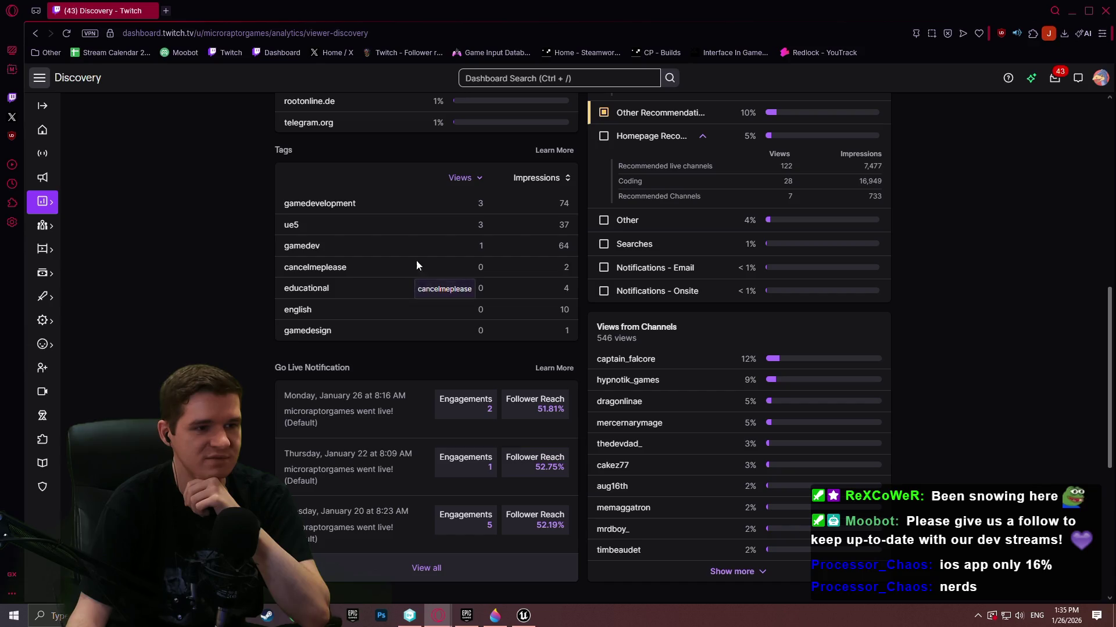
scroll(427, 242, "up", 1)
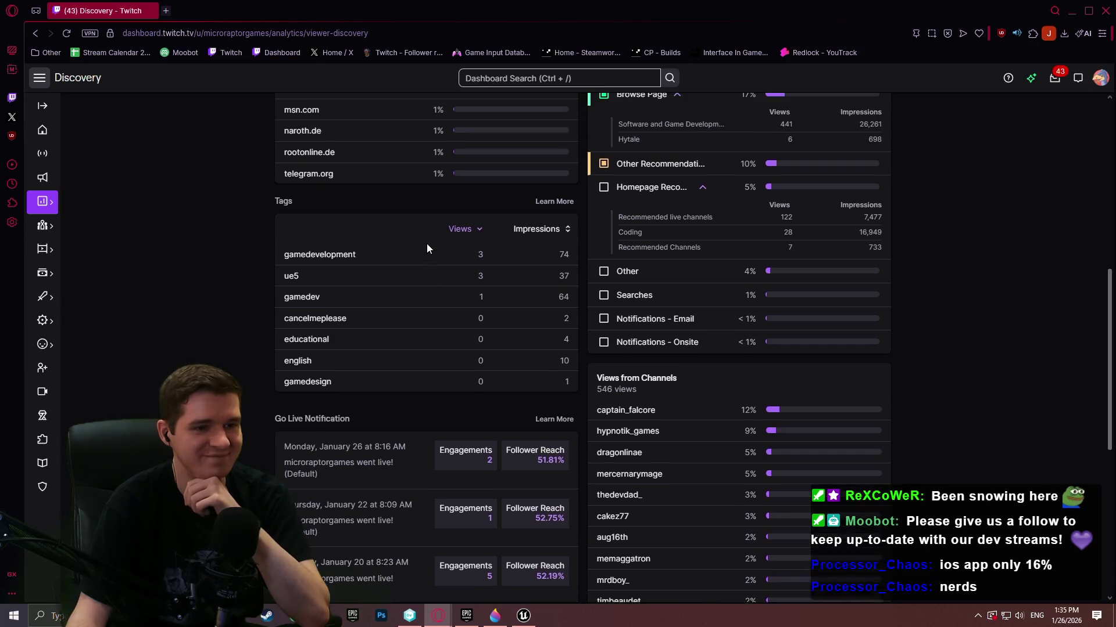
scroll(934, 239, "up", 1)
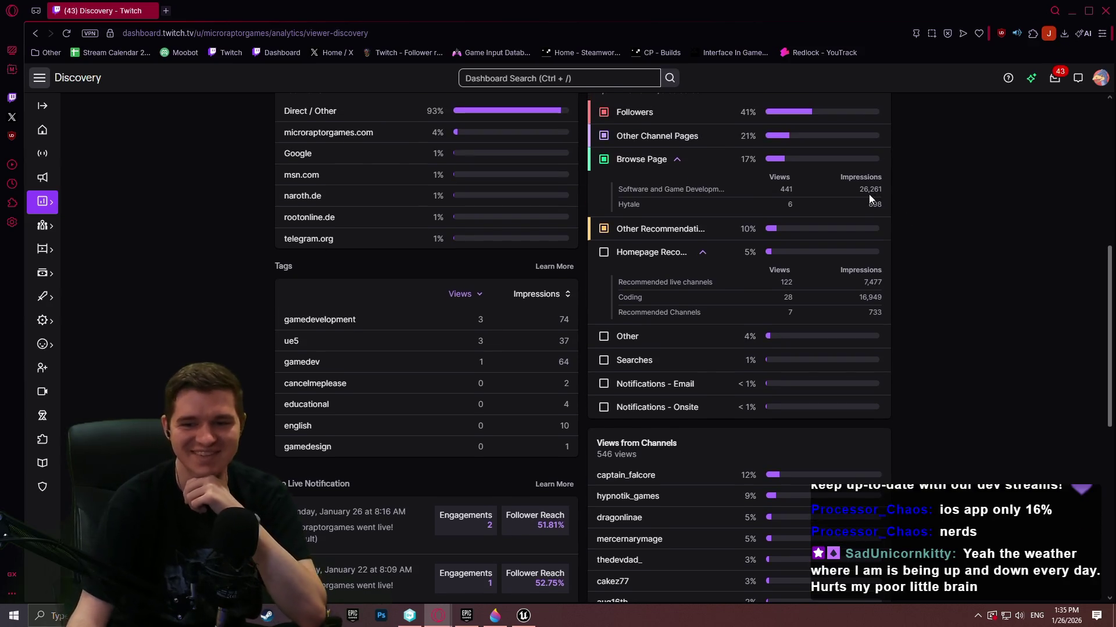
scroll(782, 208, "up", 3)
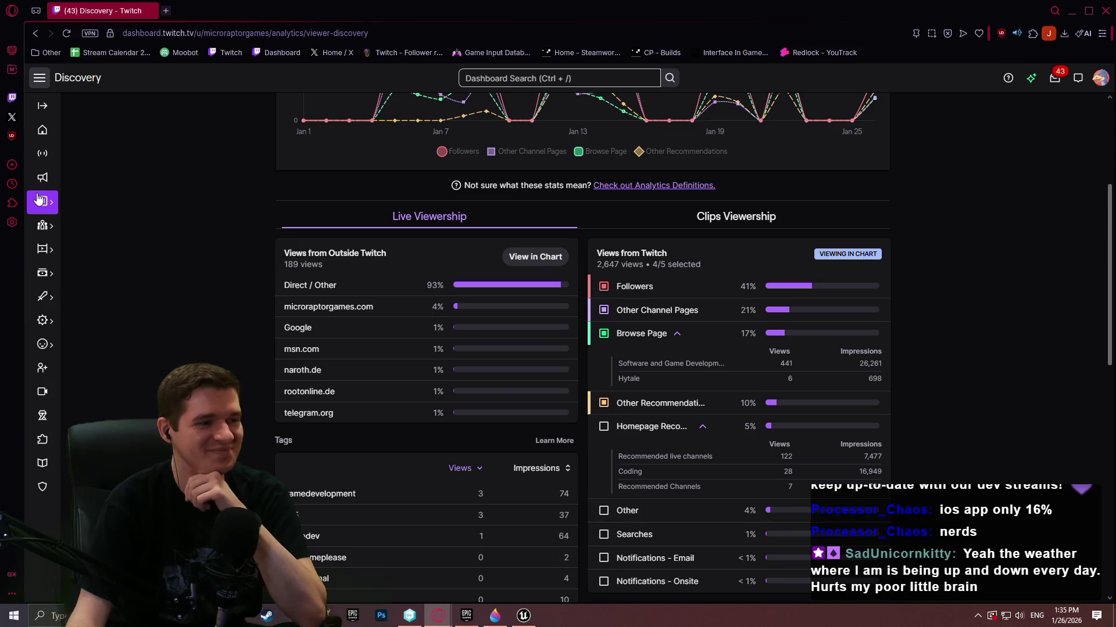
- Review the Engagement page's emote and category stats, then close Opera to return to Unreal
left_click(115, 327)
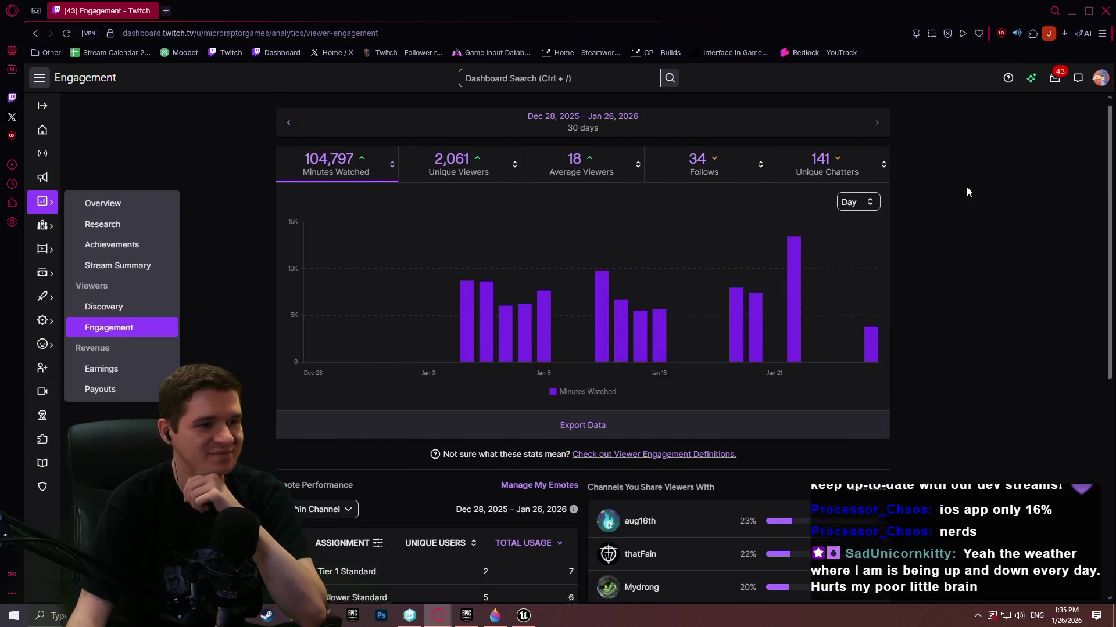
scroll(965, 207, "down", 7)
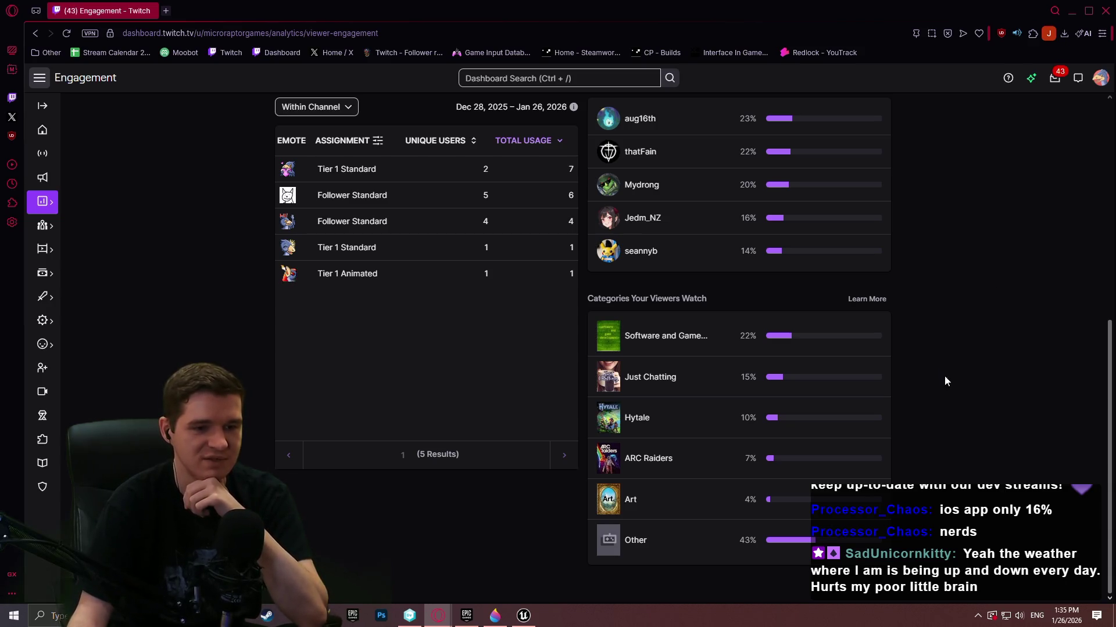
scroll(984, 406, "up", 2)
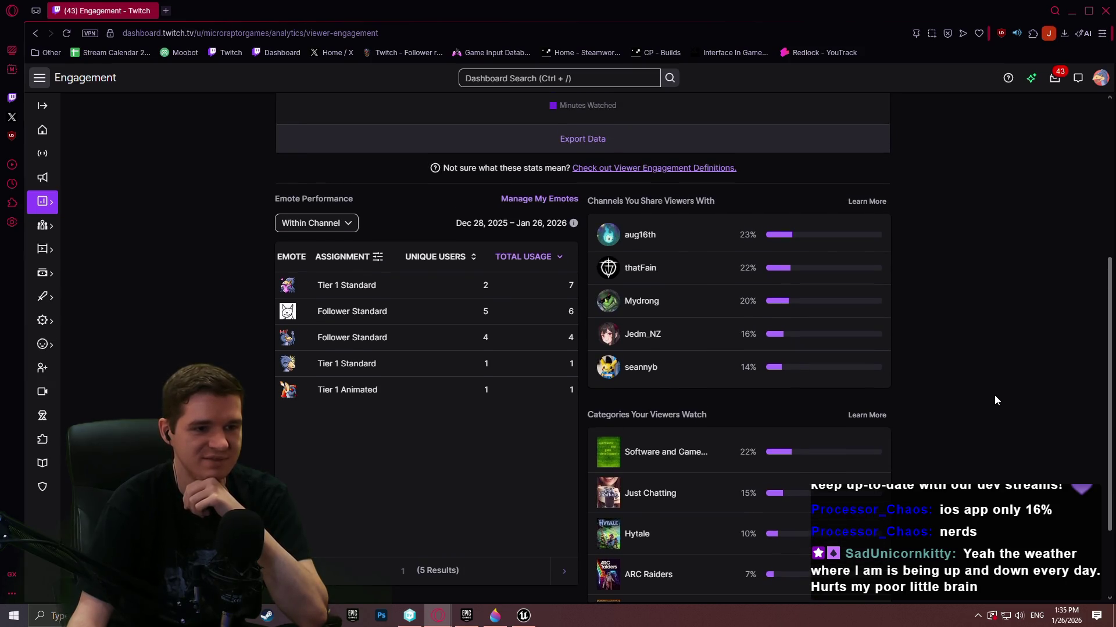
scroll(996, 400, "down", 1)
scroll(1006, 388, "up", 4)
scroll(1007, 389, "down", 4)
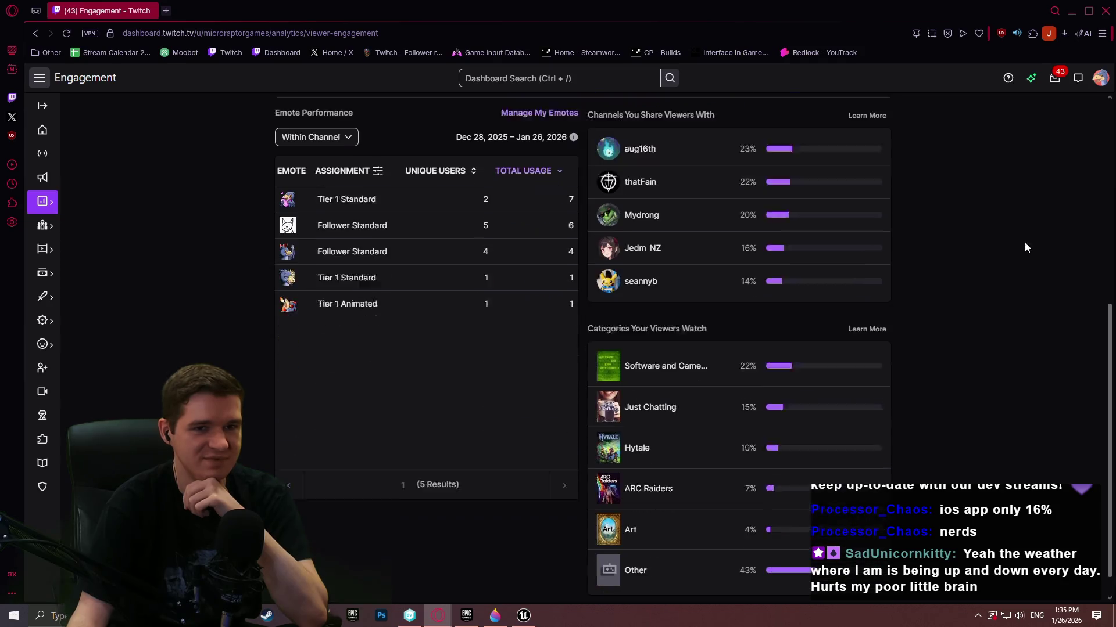
left_click(1102, 12)
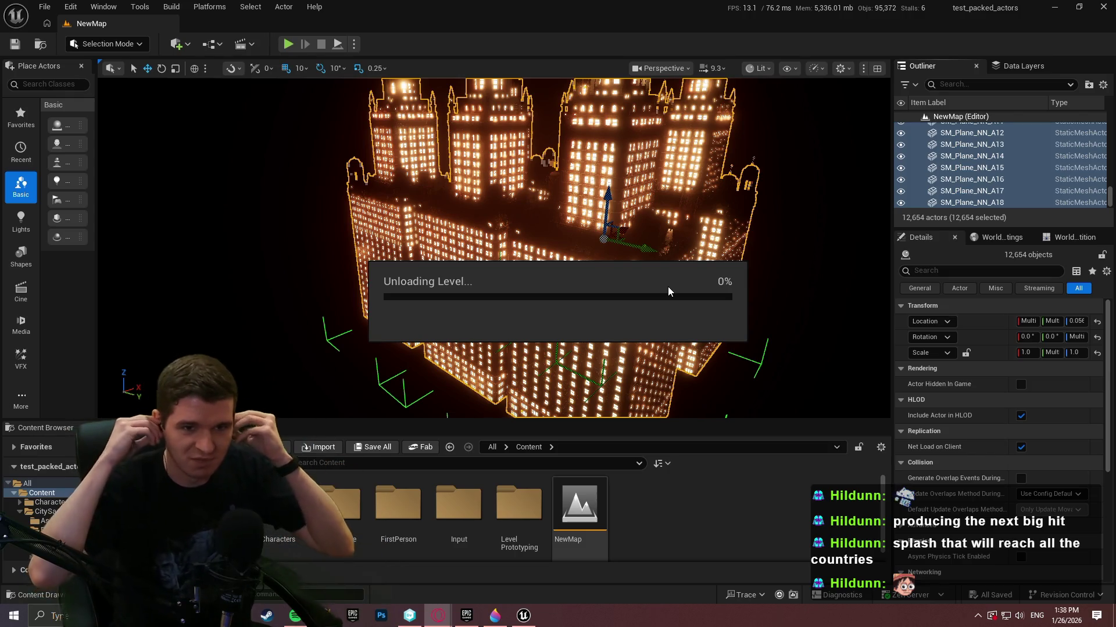
right_click(596, 616)
- End the frozen UnrealEditor task in Task Manager and relaunch test_packed_actors from Epic Games Launcher
left_click(639, 564)
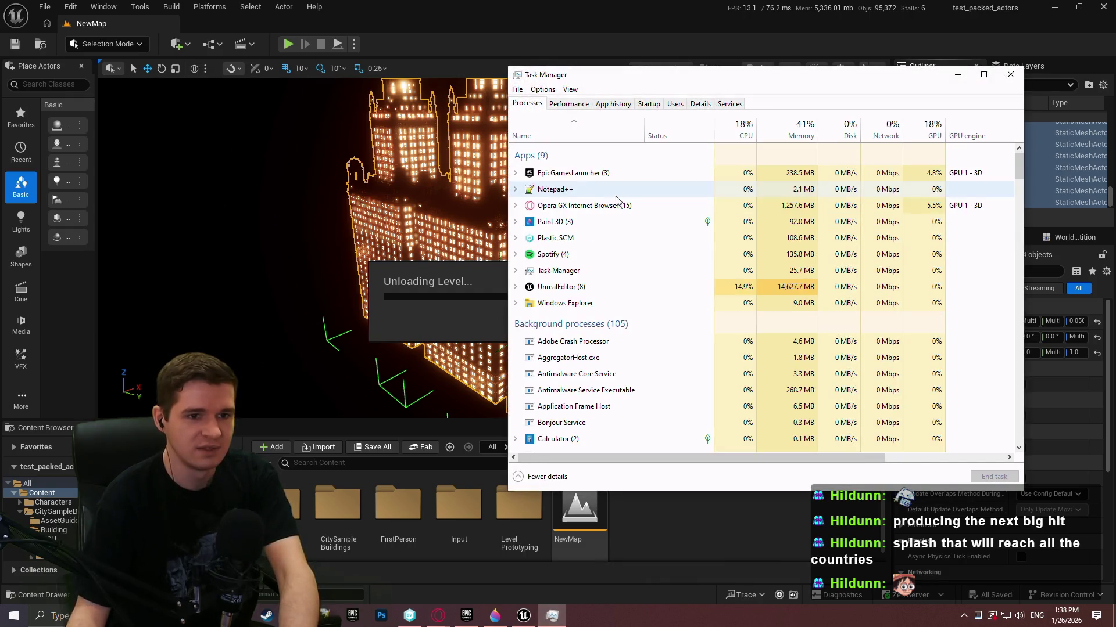
left_click(604, 291)
left_click(994, 476)
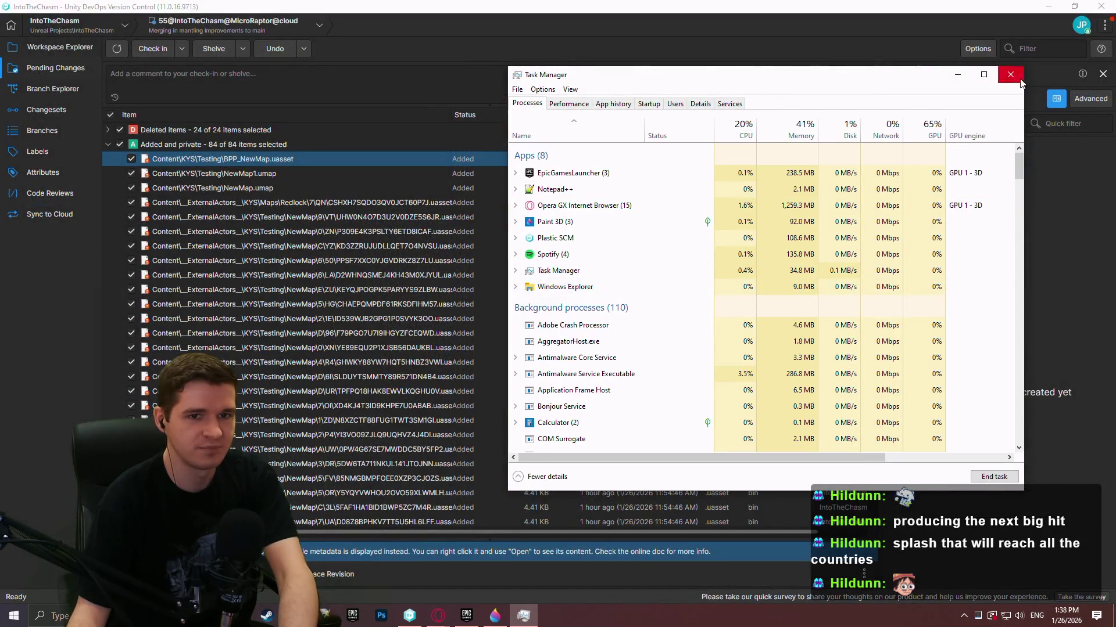
left_click(1010, 74)
left_click(466, 616)
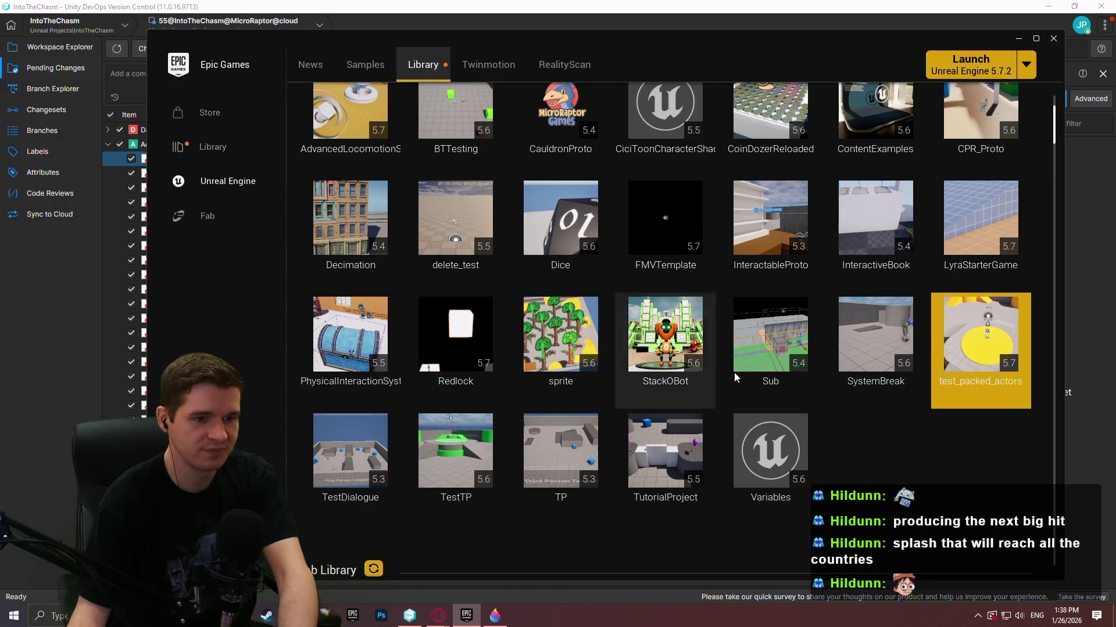
double_click(991, 367)
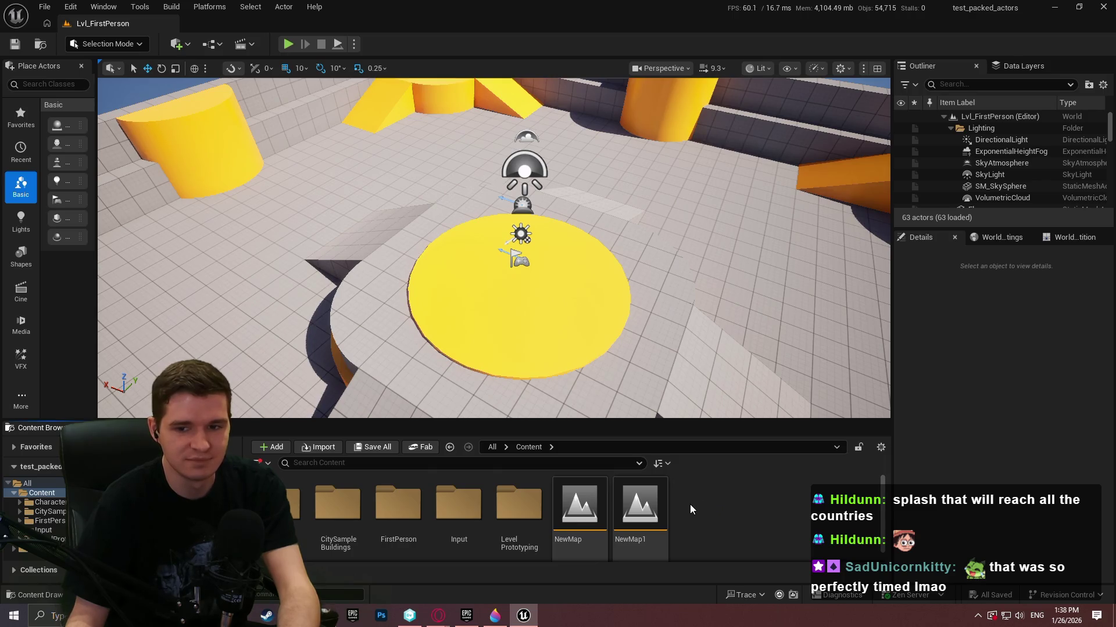
- Open the empty NewMap level and check its World Settings for World Partition
scroll(733, 517, "down", 1)
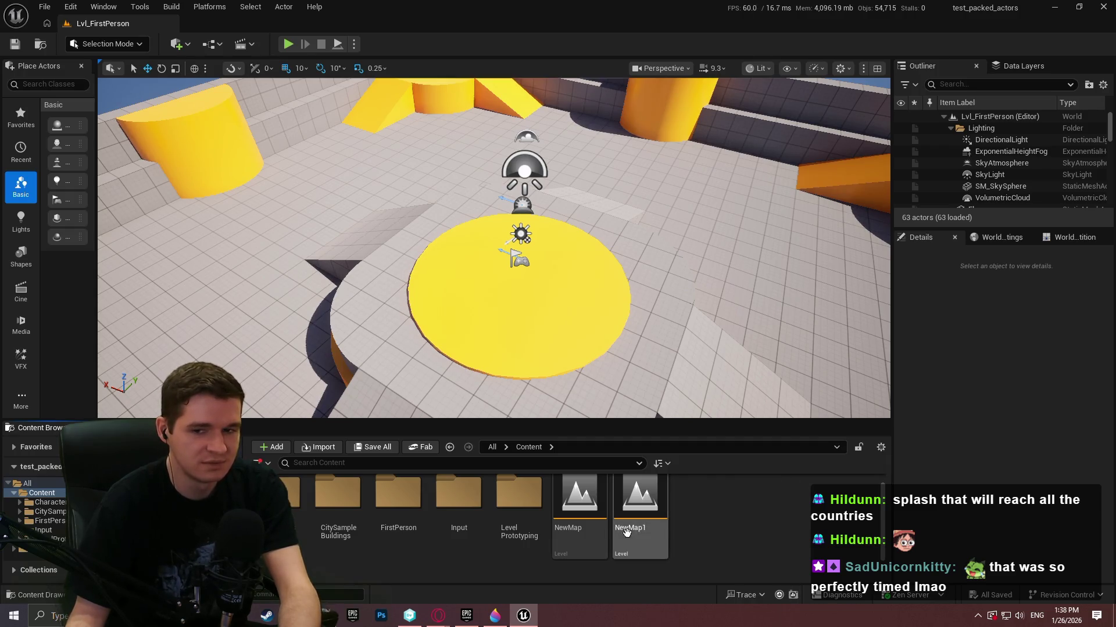
double_click(579, 503)
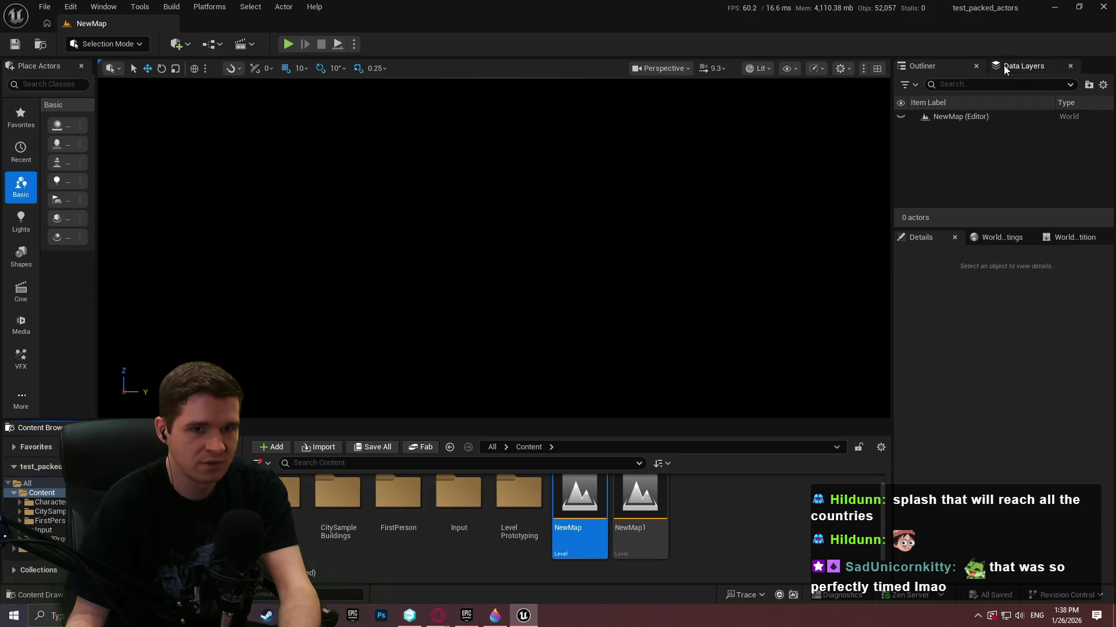
left_click(1075, 239)
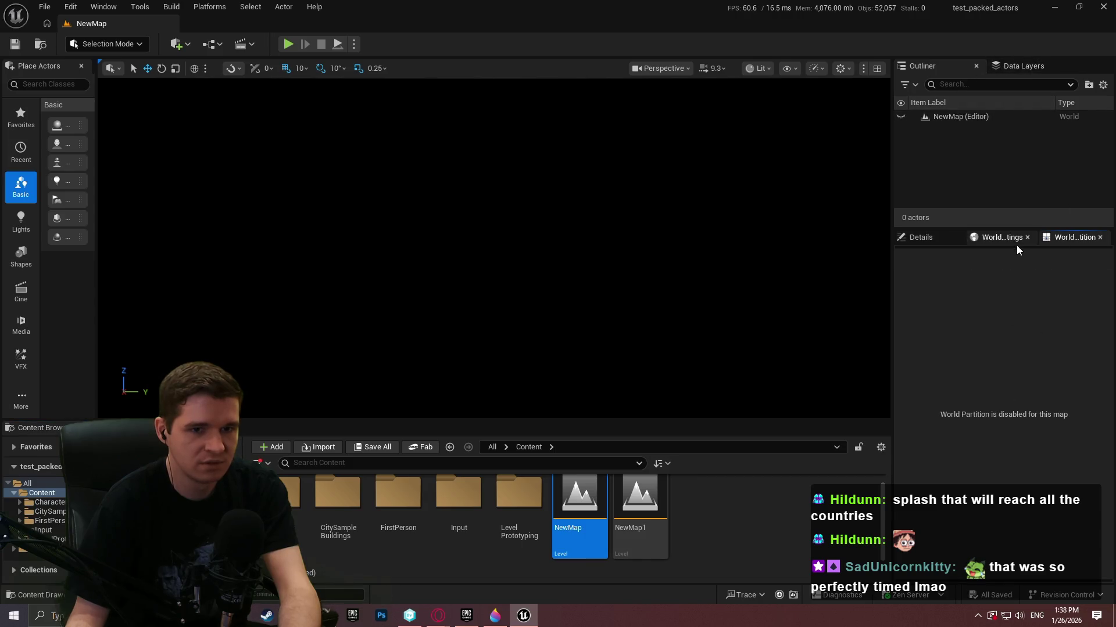
left_click(971, 239)
left_click(921, 237)
- Browse CitySampleBuildings > Building > CH > A down to Kit_Bldg_CHA_L1_A's Mesh folder
left_click(519, 503)
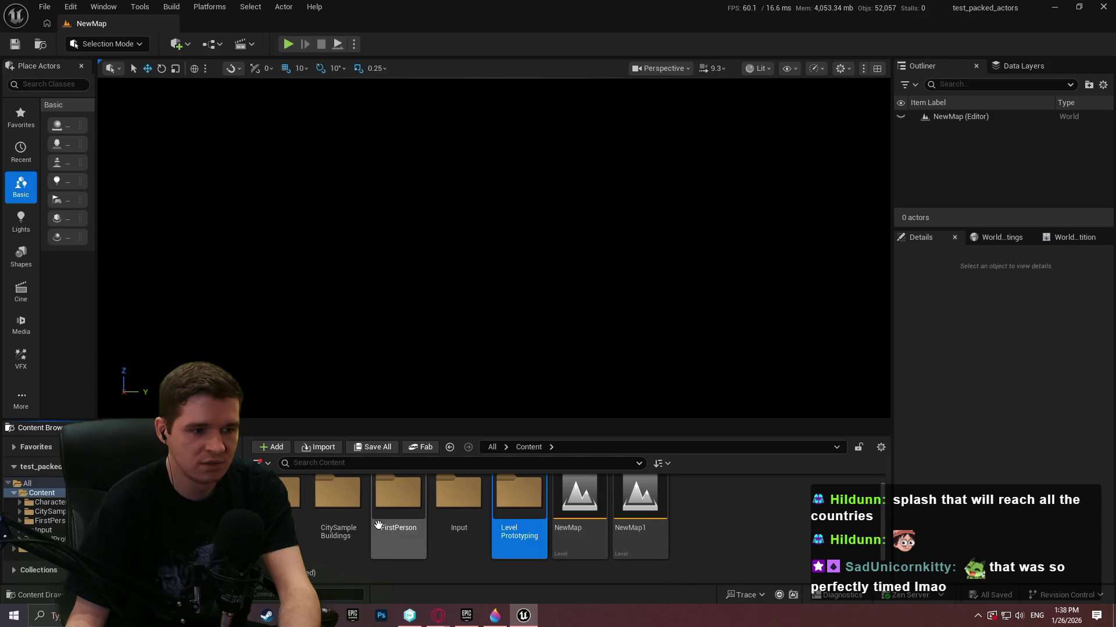
double_click(351, 526)
double_click(343, 523)
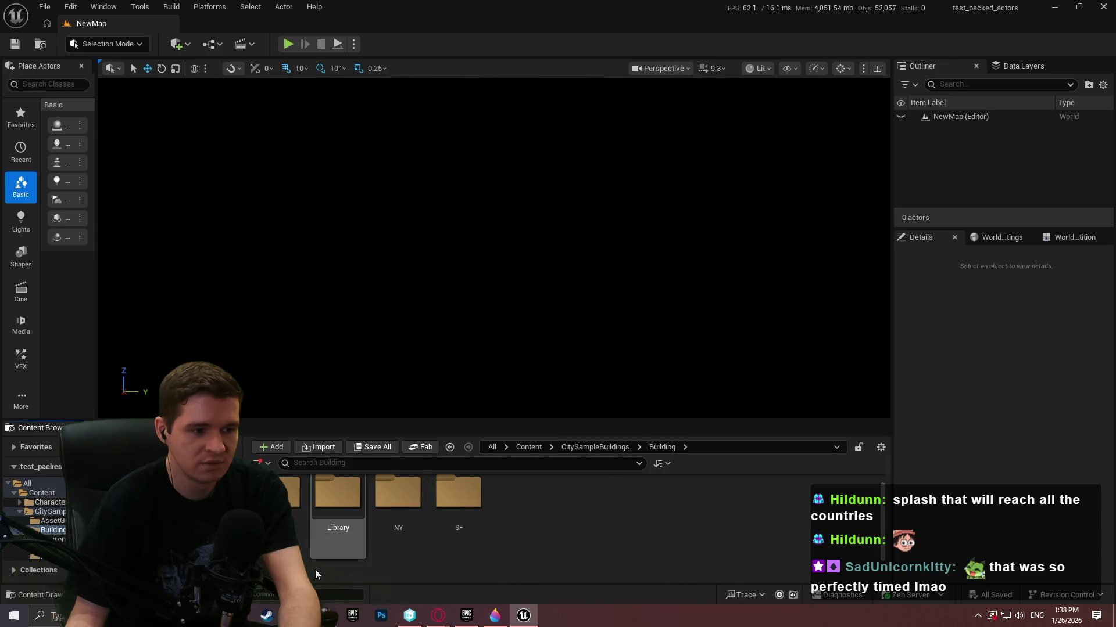
double_click(282, 499)
double_click(282, 500)
scroll(459, 511, "down", 1)
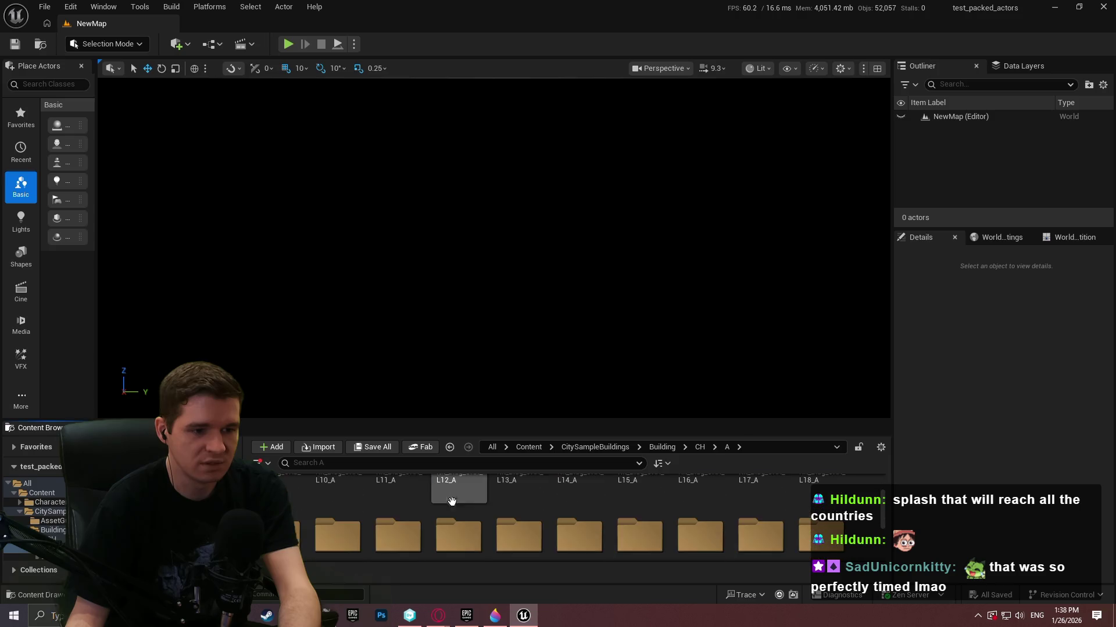
left_click_drag(660, 419, 660, 229)
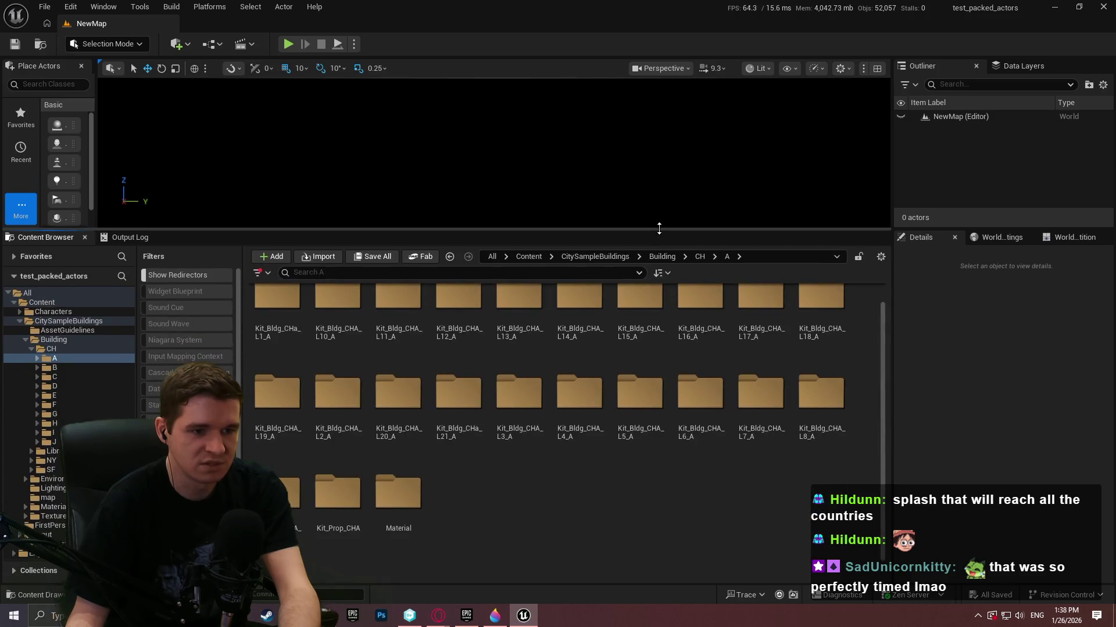
double_click(278, 317)
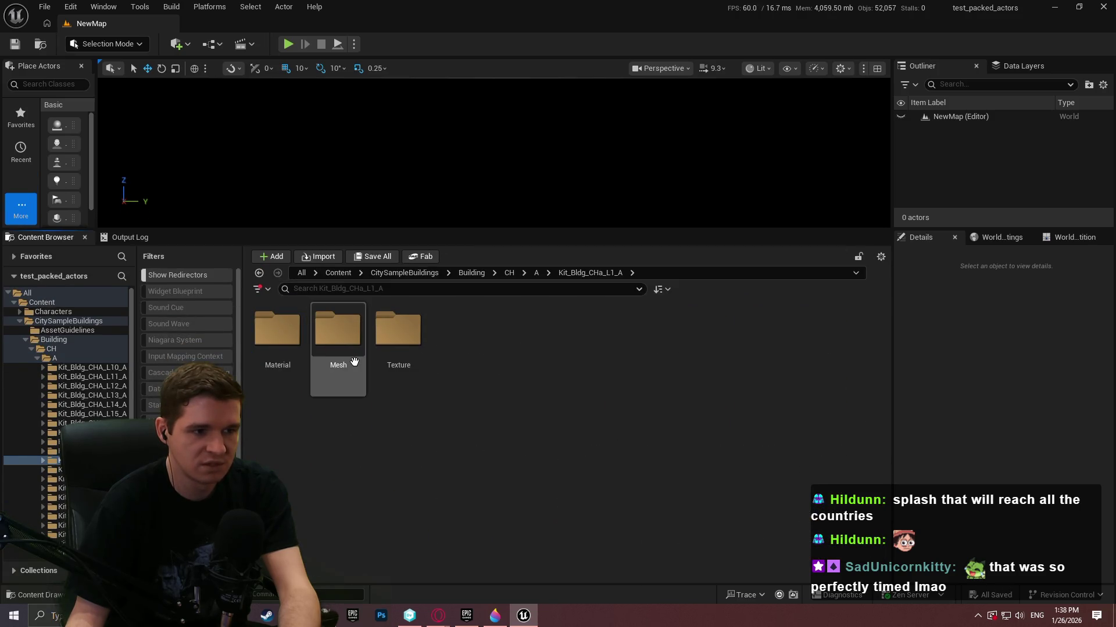
double_click(355, 362)
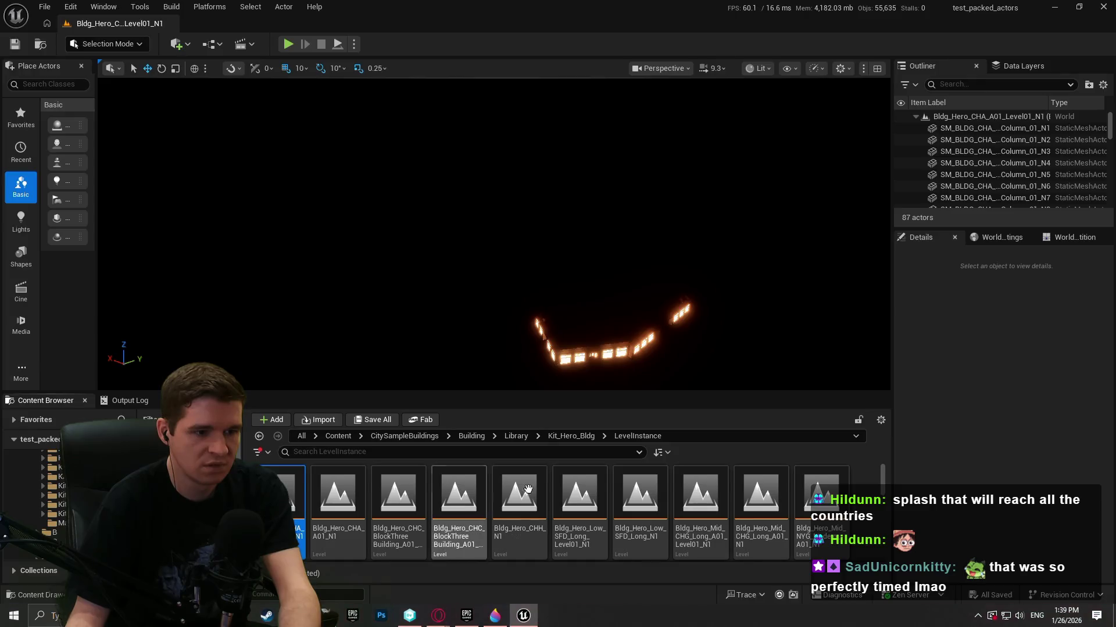
- Open the Bldg_Hero_CHH_N1 building level from the LevelInstance folder
scroll(572, 400, "down", 1)
left_click_drag(560, 391, 538, 270)
double_click(535, 352)
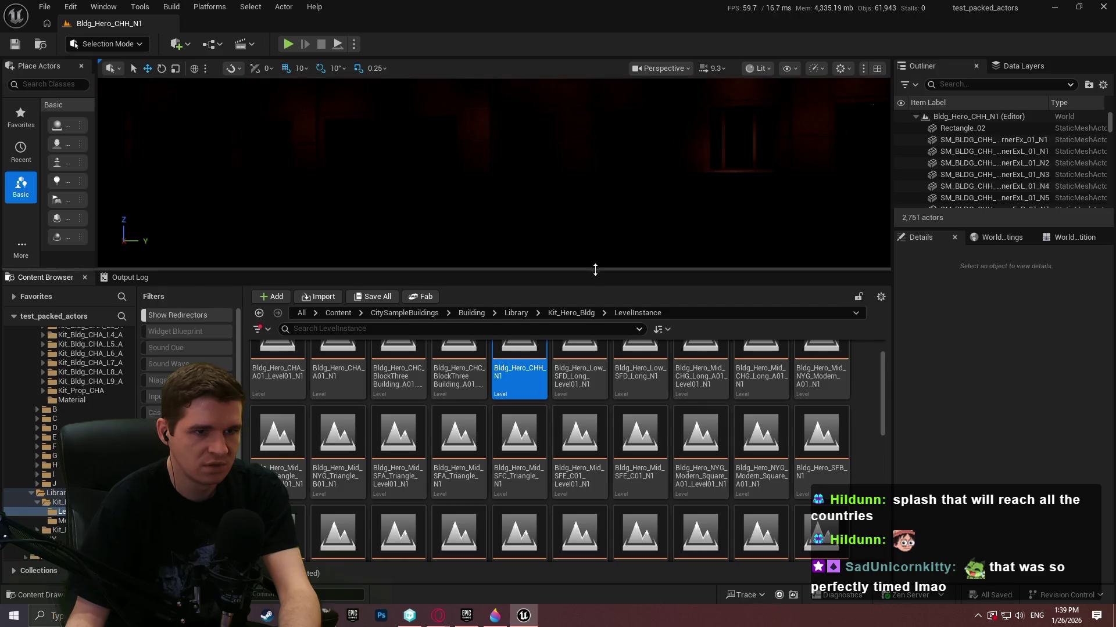
left_click_drag(595, 271, 585, 383)
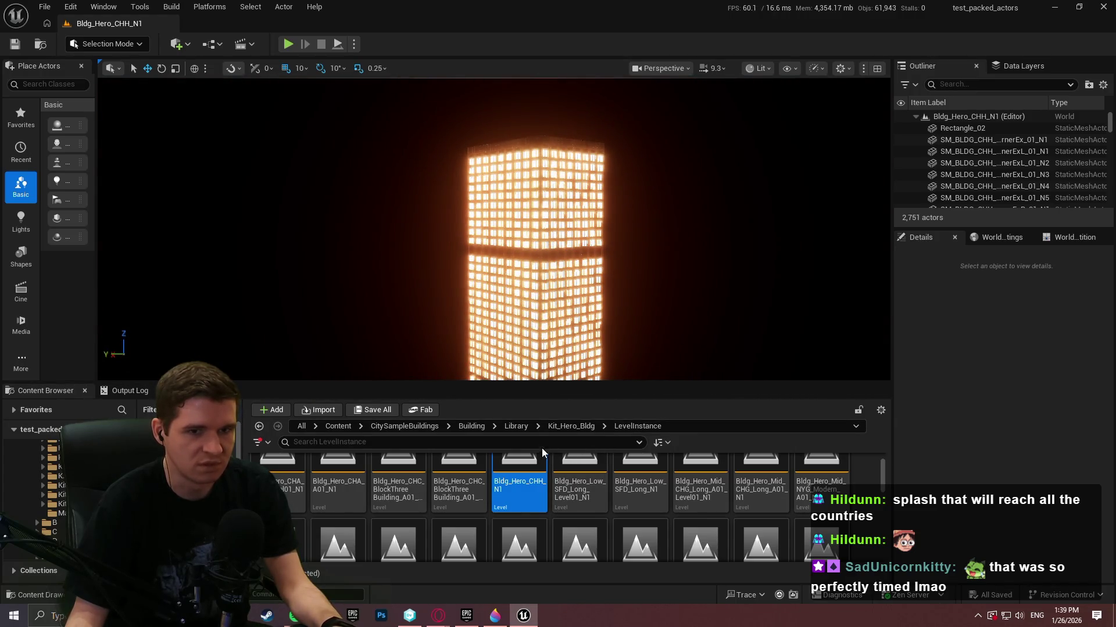
- Select Rectangle_02, then enlarge the asset grid to survey the BPP packed blueprints
left_click(959, 128)
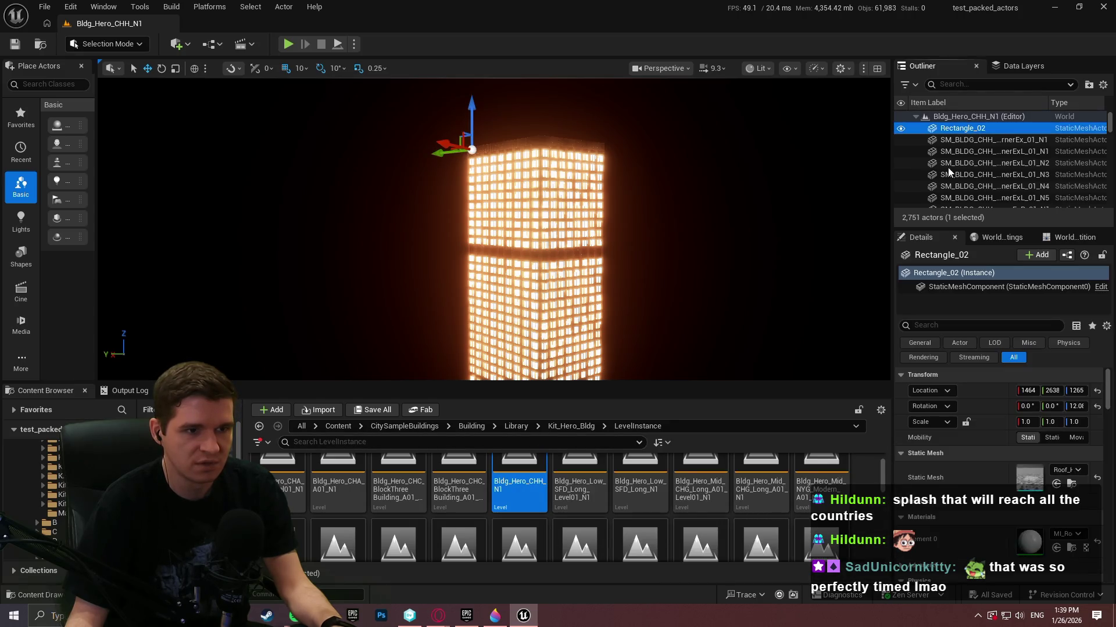
scroll(684, 492, "down", 2)
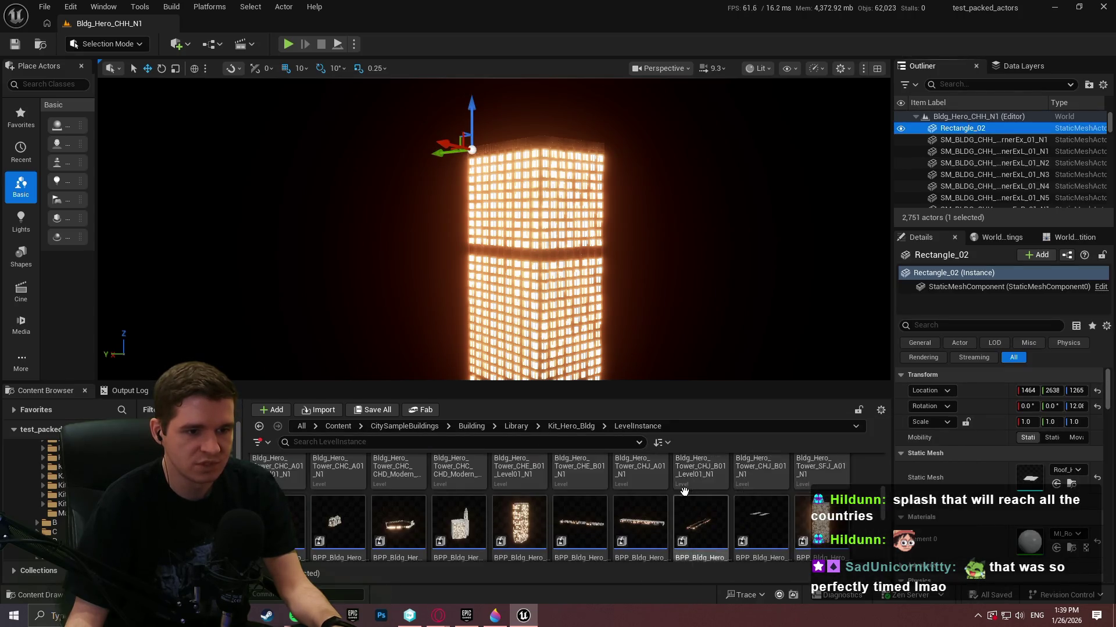
scroll(684, 492, "down", 1)
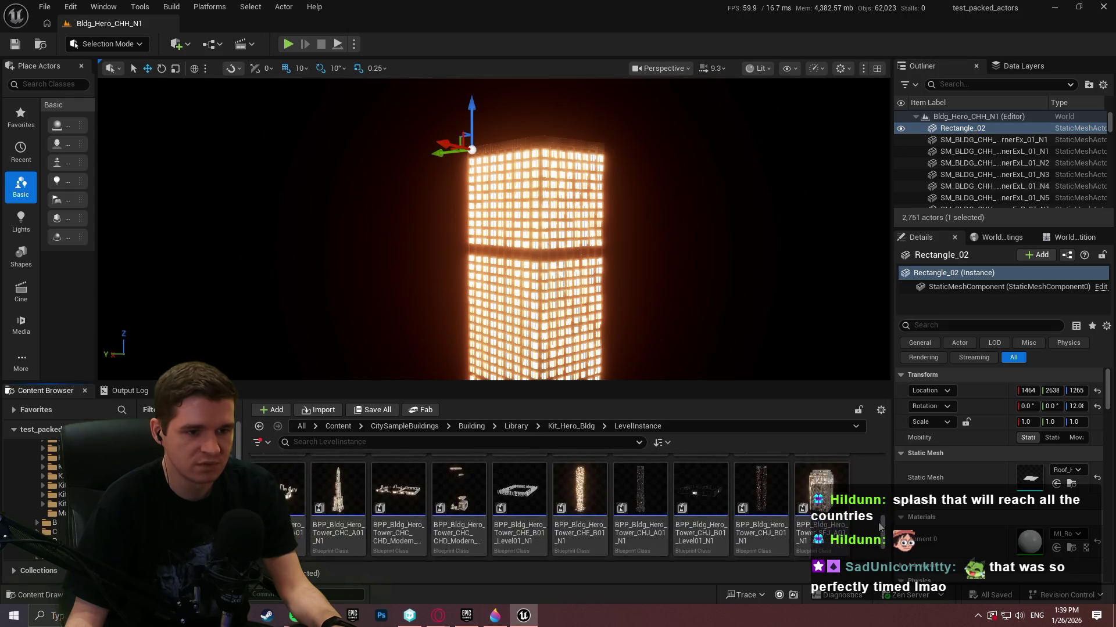
left_click_drag(819, 382, 825, 156)
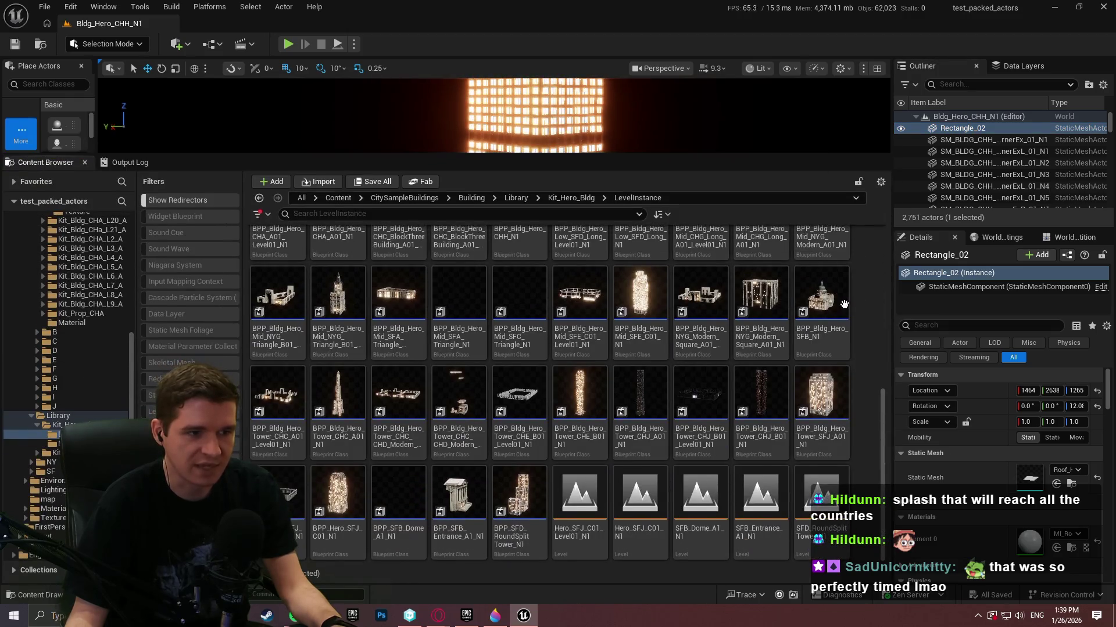
scroll(731, 423, "up", 1)
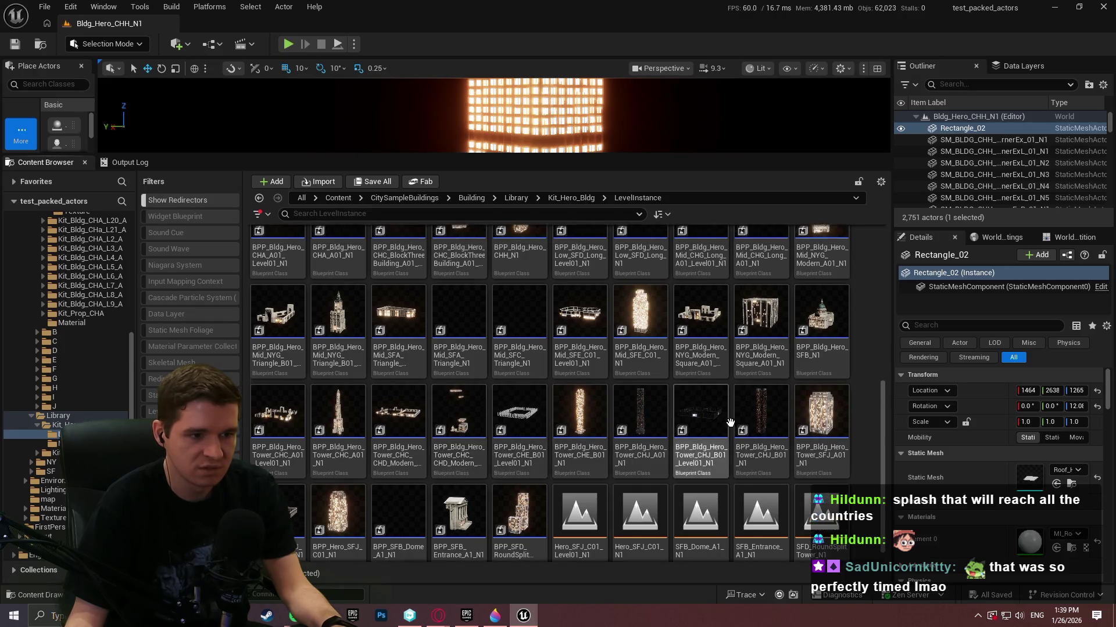
scroll(730, 423, "up", 3)
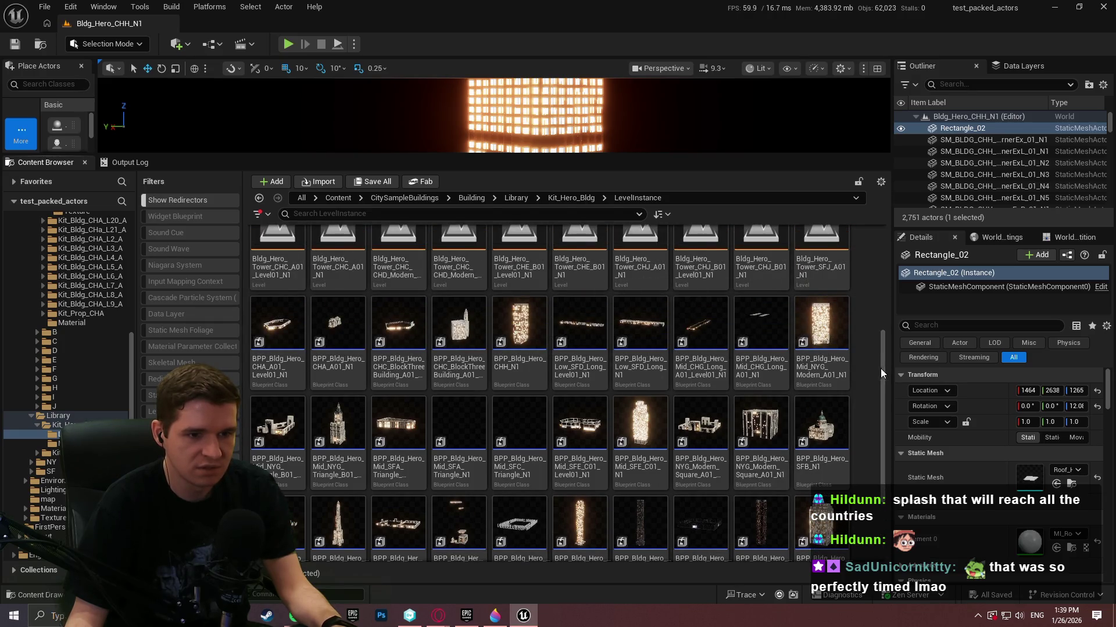
mouse_move(880, 368)
left_mouse_down()
mouse_move(877, 322)
mouse_move(870, 435)
left_mouse_up()
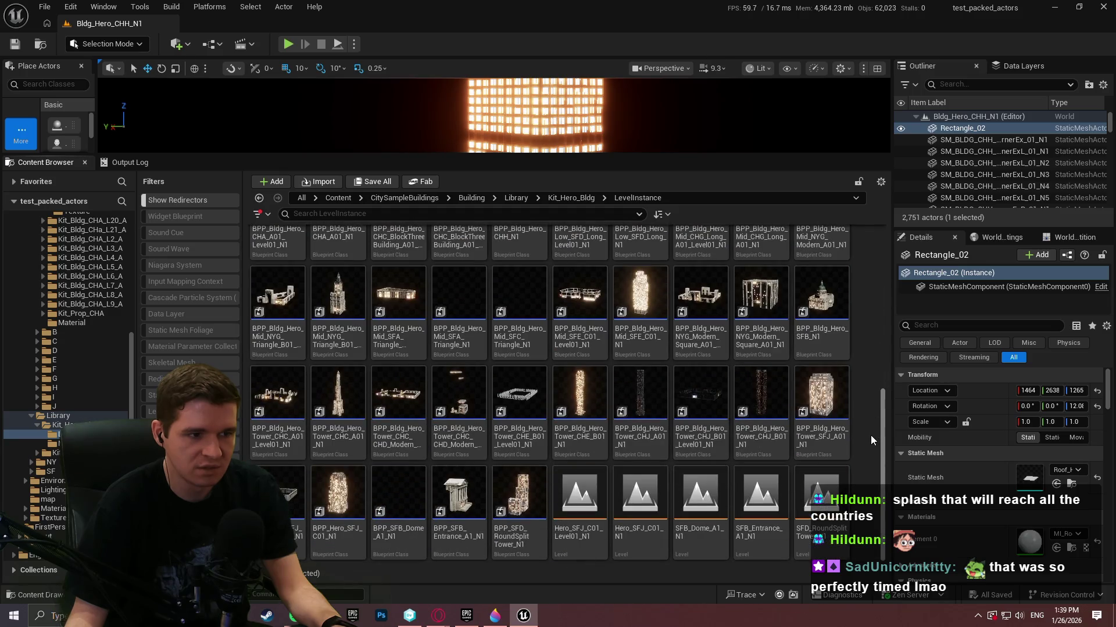
- Preview BPP_Bldg_Hero_Mid_NYG_Triangle_B01_N1 in a docked 3D view, then close it
double_click(342, 326)
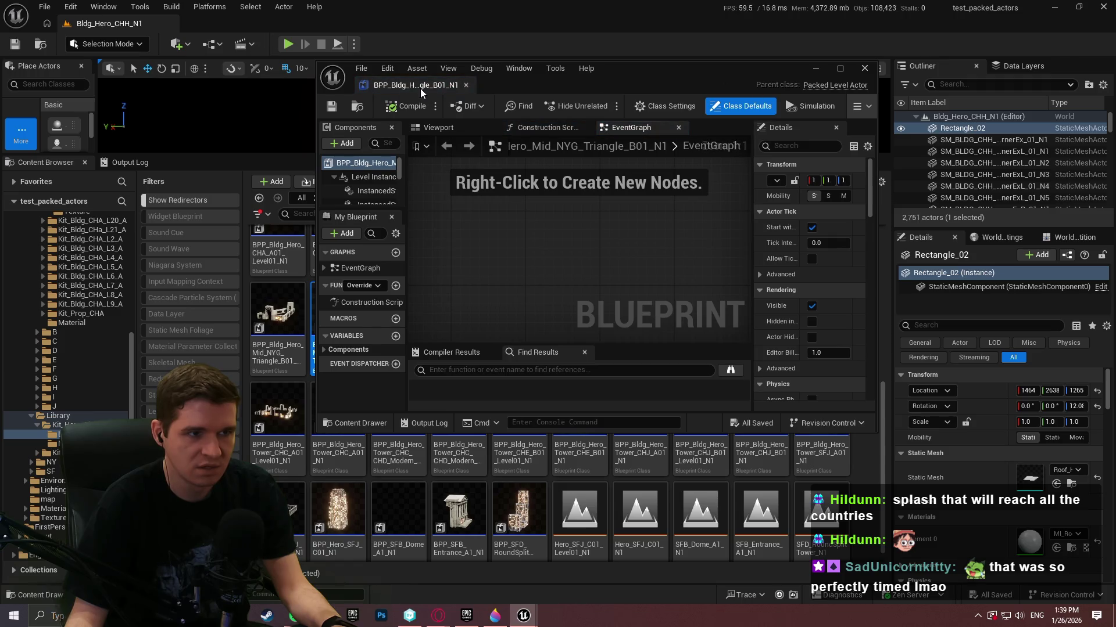
left_click_drag(420, 88, 453, 17)
left_click(209, 66)
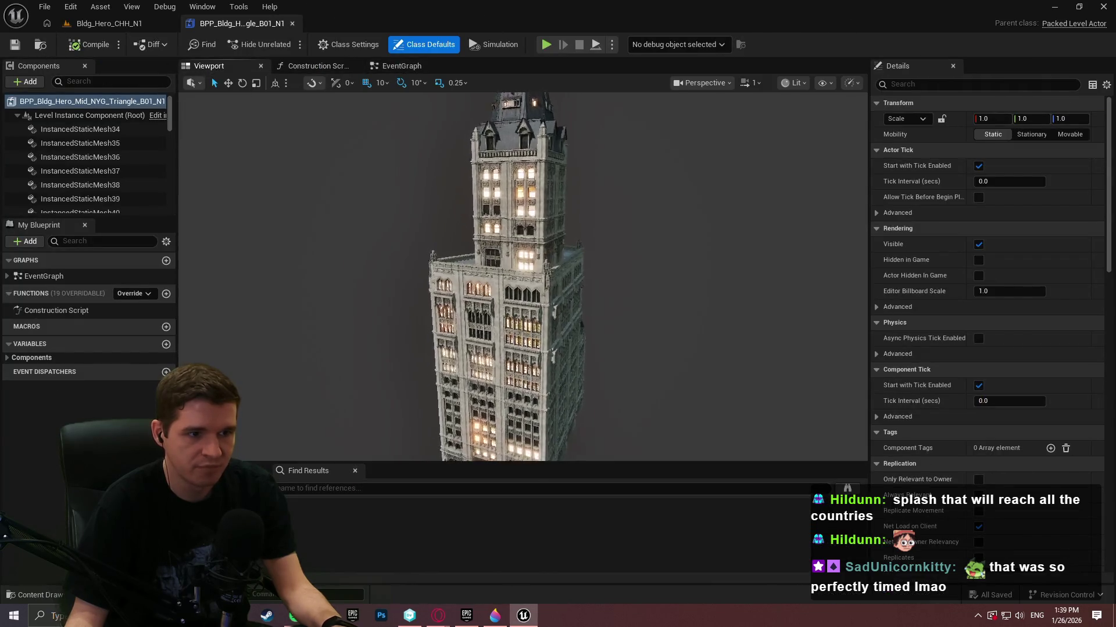
left_click(293, 23)
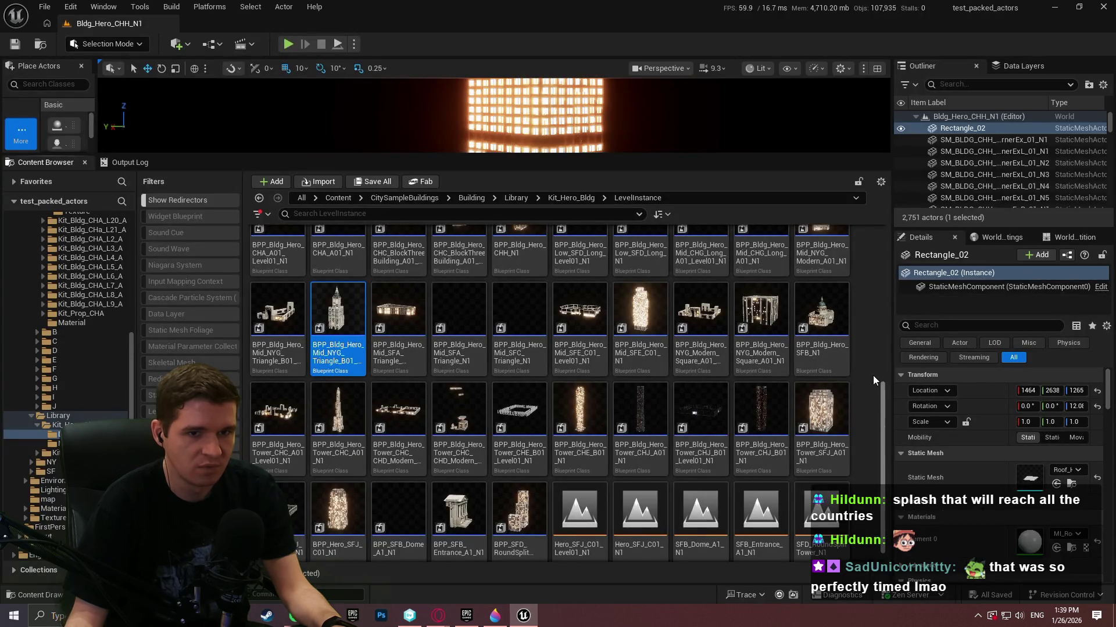
- Open BPP_Hero_SFJ_C01_N1 maximized, inspect its projection and view modes, then return to the level tab
scroll(874, 401, "down", 1)
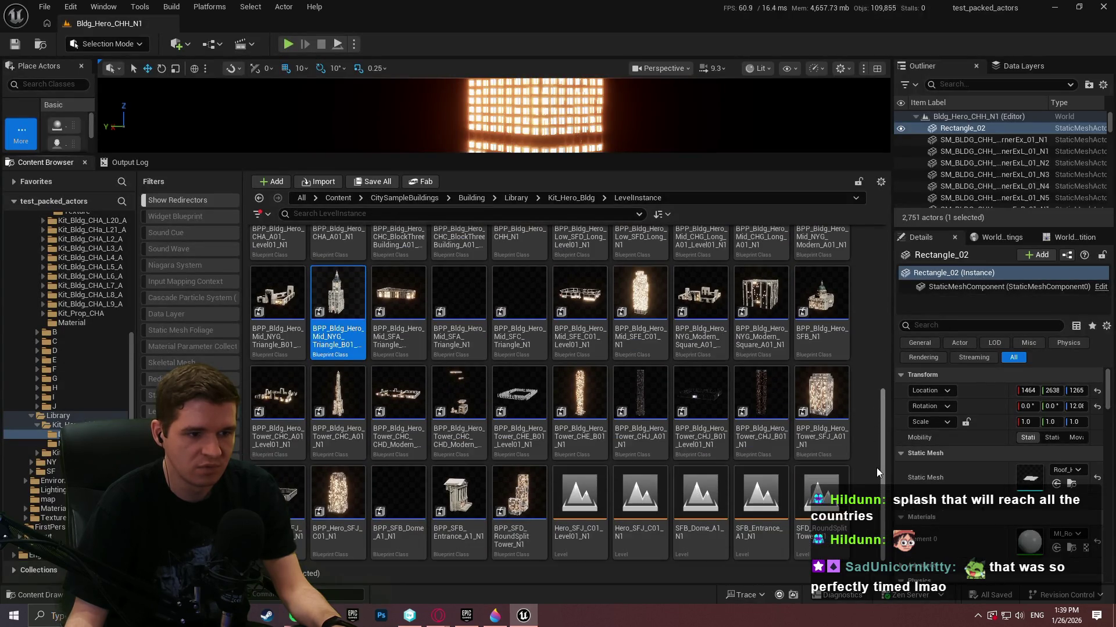
left_click(358, 533)
left_click(358, 533)
double_click(347, 542)
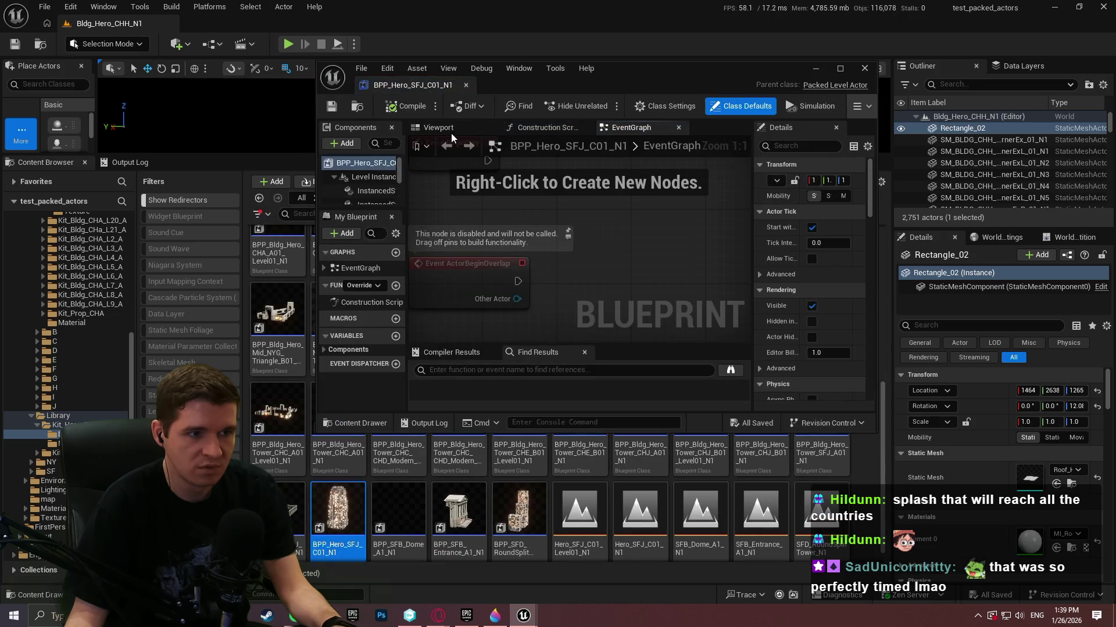
left_click(450, 133)
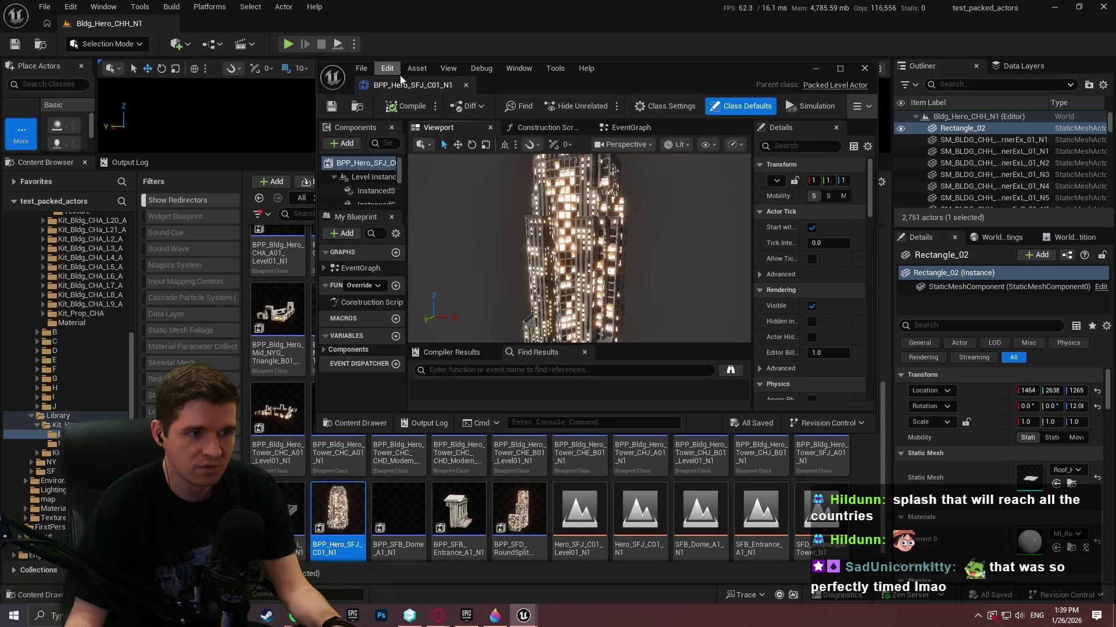
double_click(399, 88)
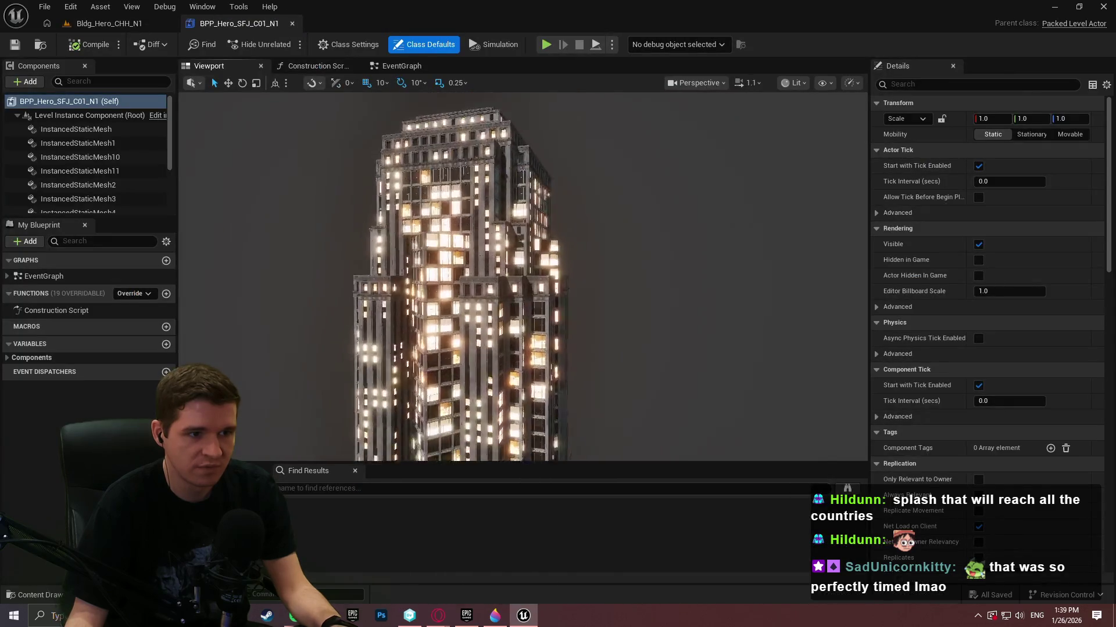
left_click(699, 83)
left_click(794, 83)
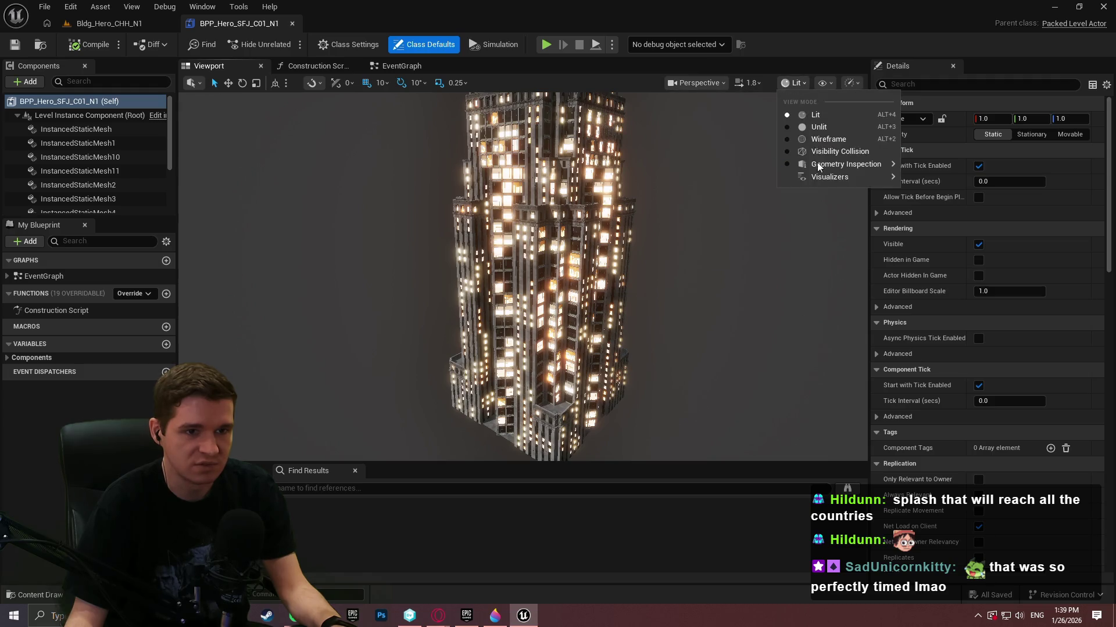
left_click(380, 21)
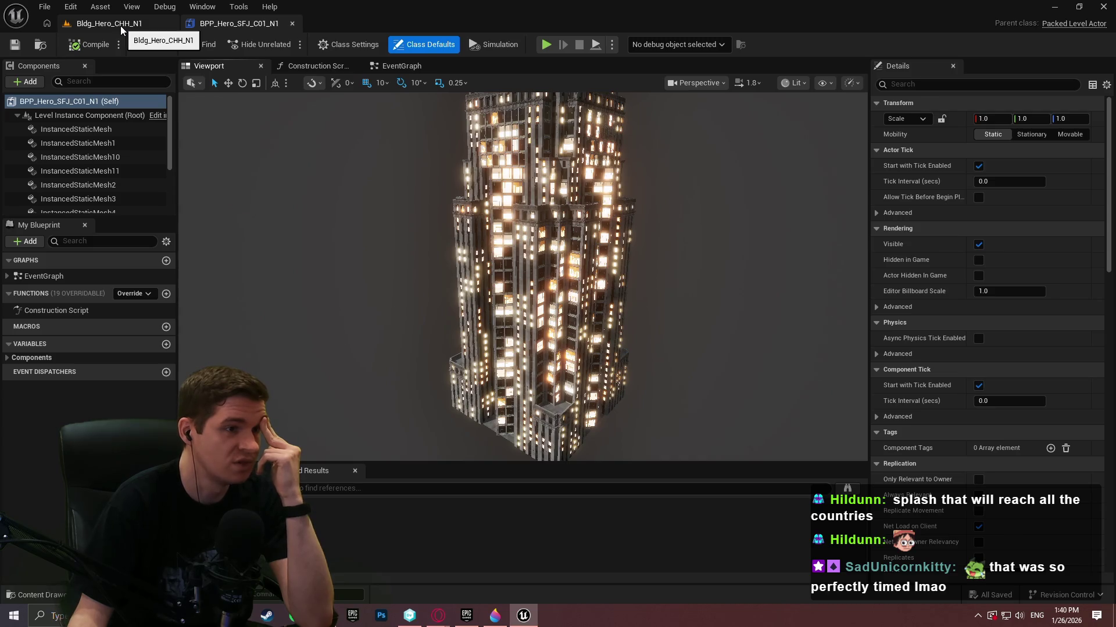
left_click(117, 23)
scroll(881, 405, "up", 5)
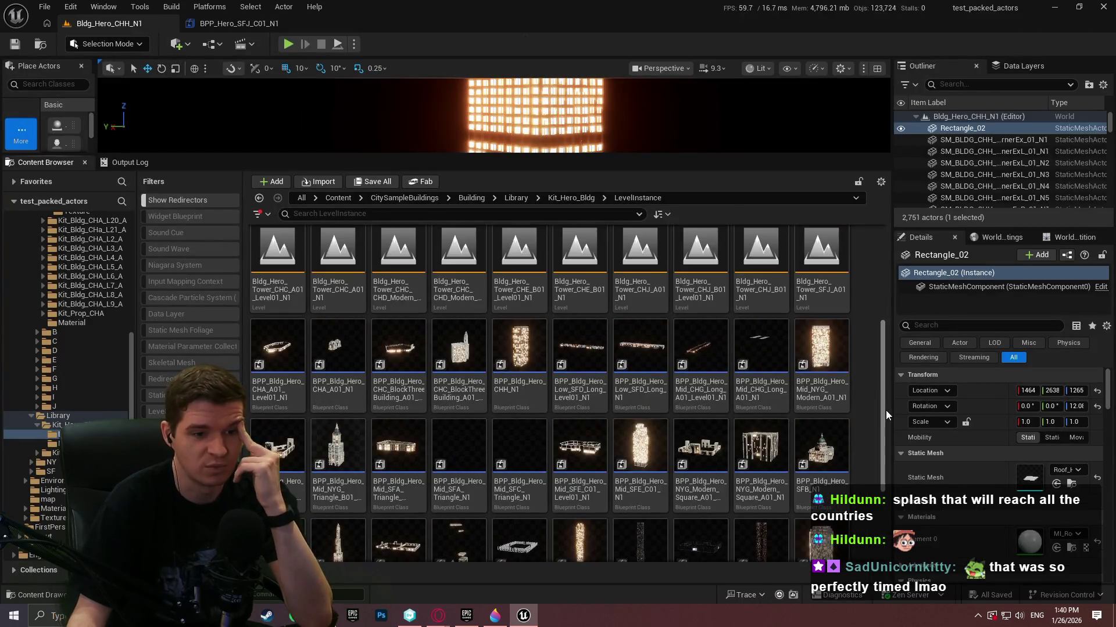
- Filter the LevelInstance assets by 'sfj' and open the Hero_SFJ_C01_Level01_N1 level
scroll(882, 335, "up", 1)
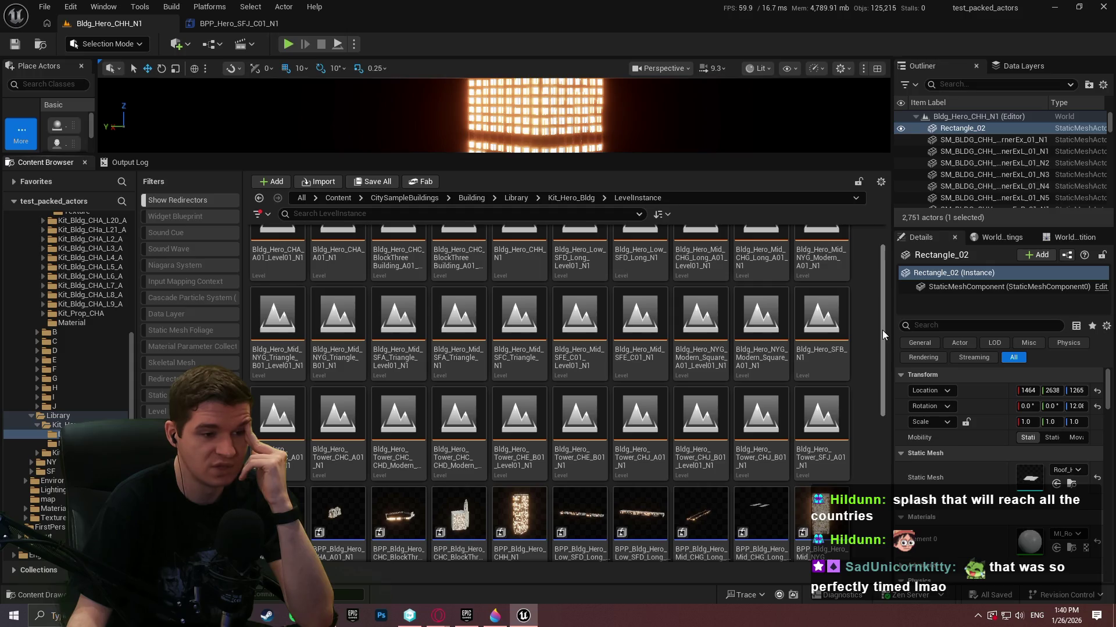
scroll(882, 330, "up", 1)
left_click(579, 212)
type("sfj")
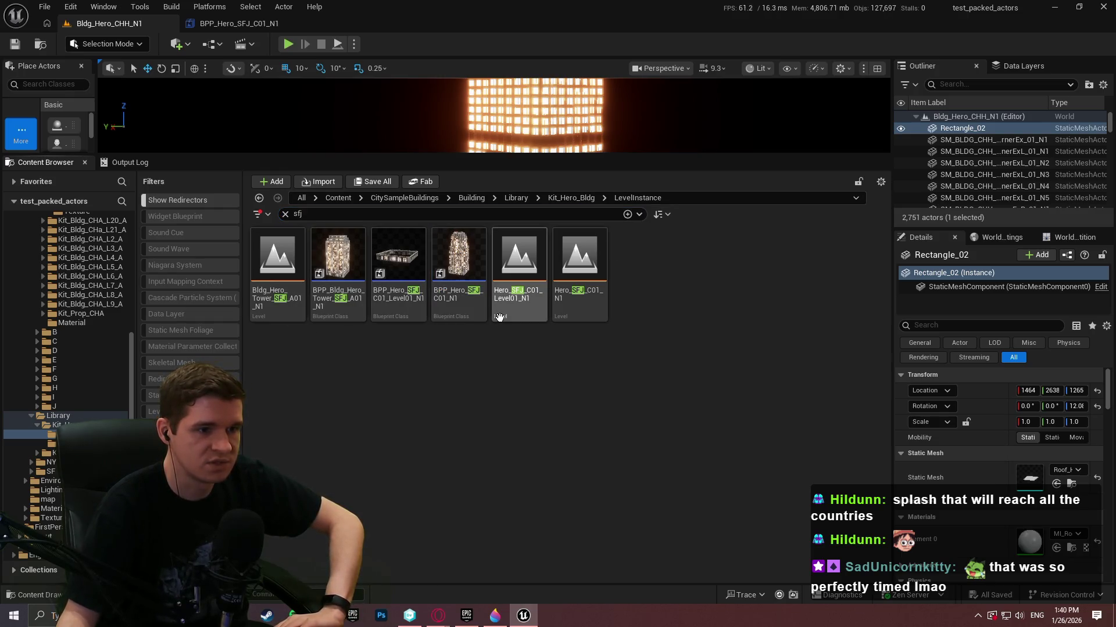
mouse_move(498, 316)
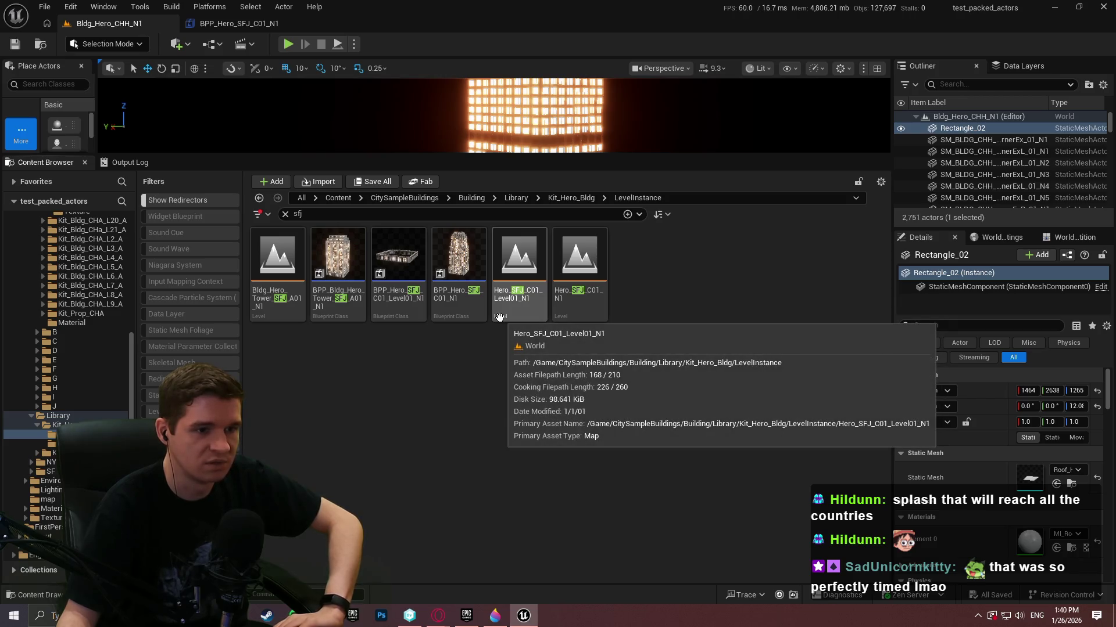
double_click(538, 306)
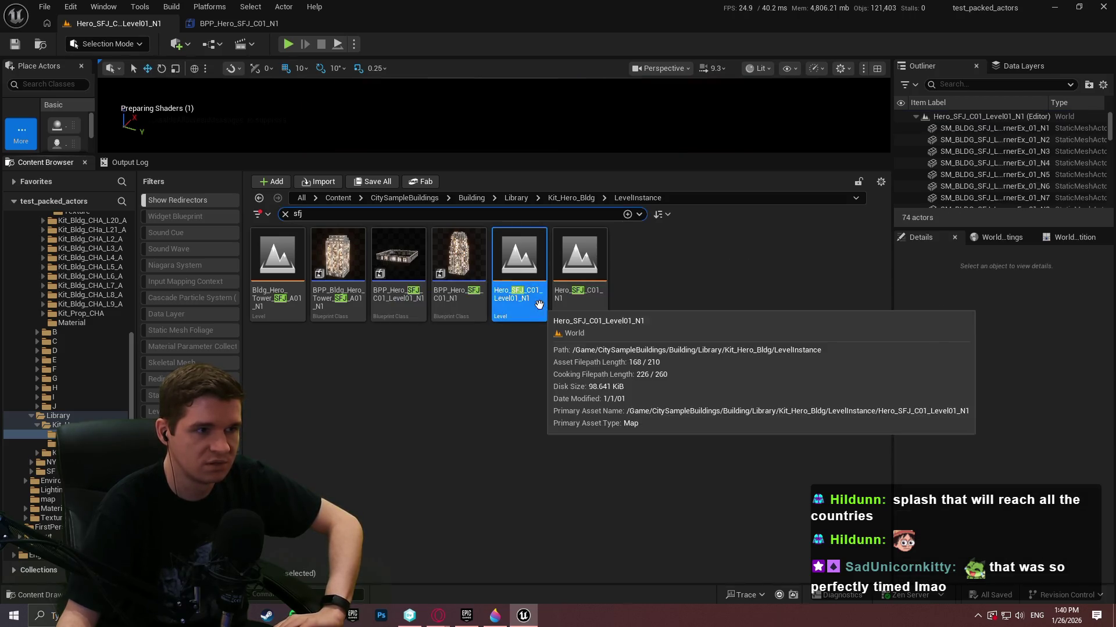
mouse_move(586, 156)
left_mouse_down()
mouse_move(517, 398)
mouse_move(517, 373)
left_mouse_up()
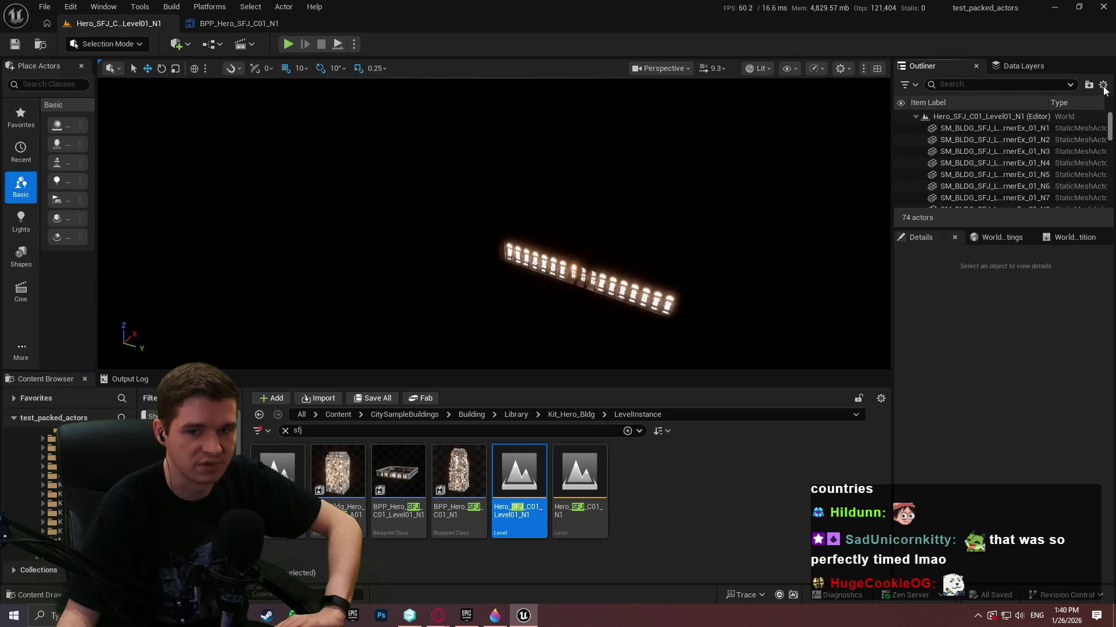
- Open the Hero_SFJ_C01_N1 tower level and select all 3,571 of its actors
key("Right")
key("Return")
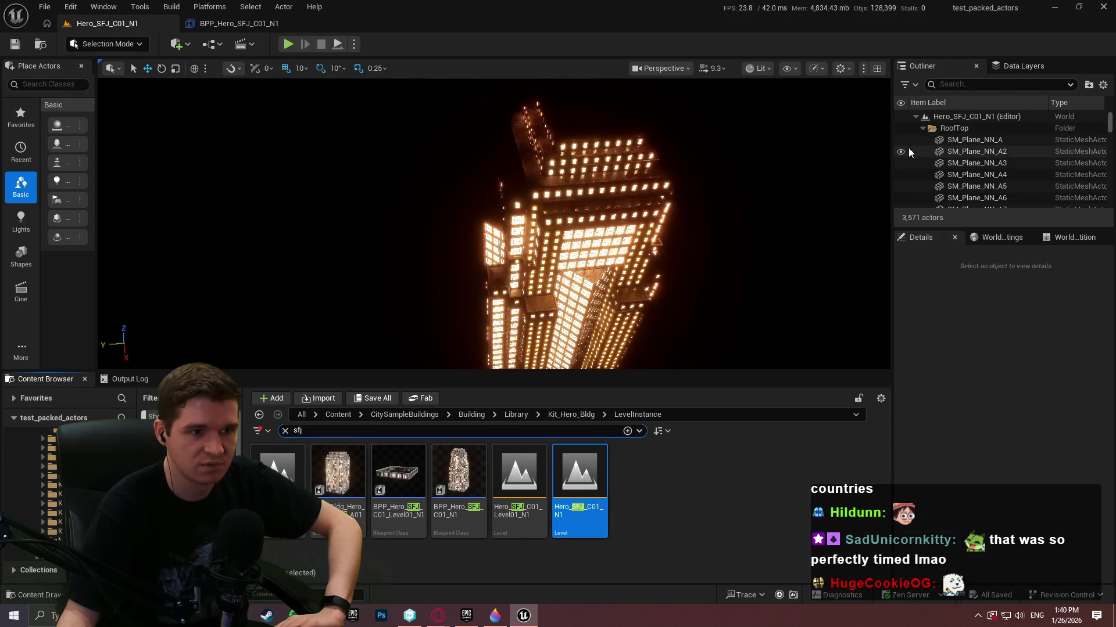
left_click(1020, 140)
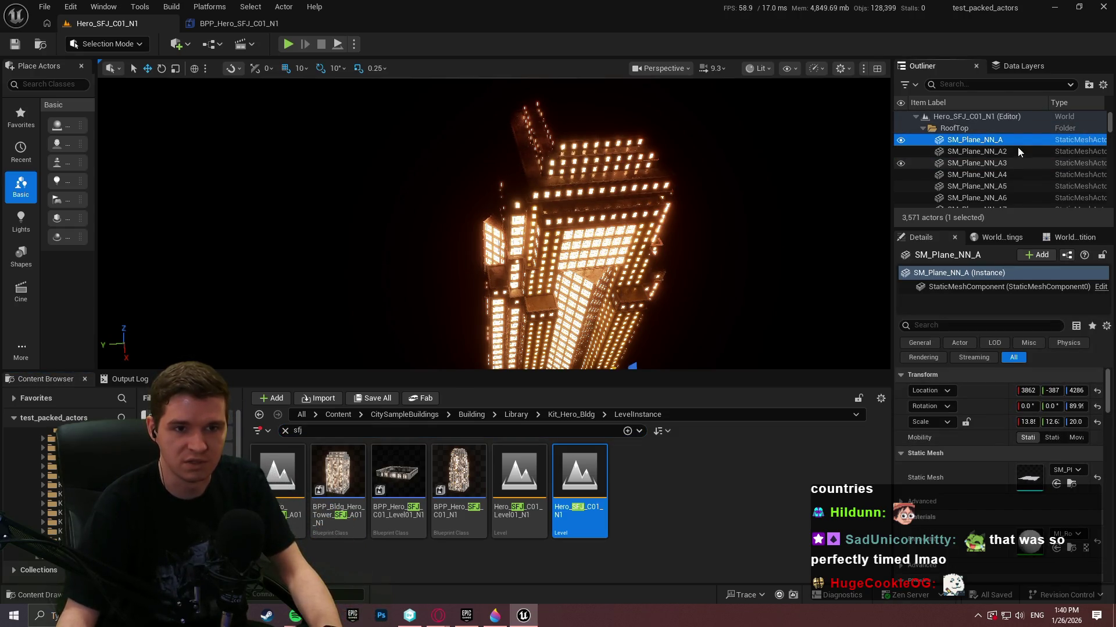
key("ctrl+a")
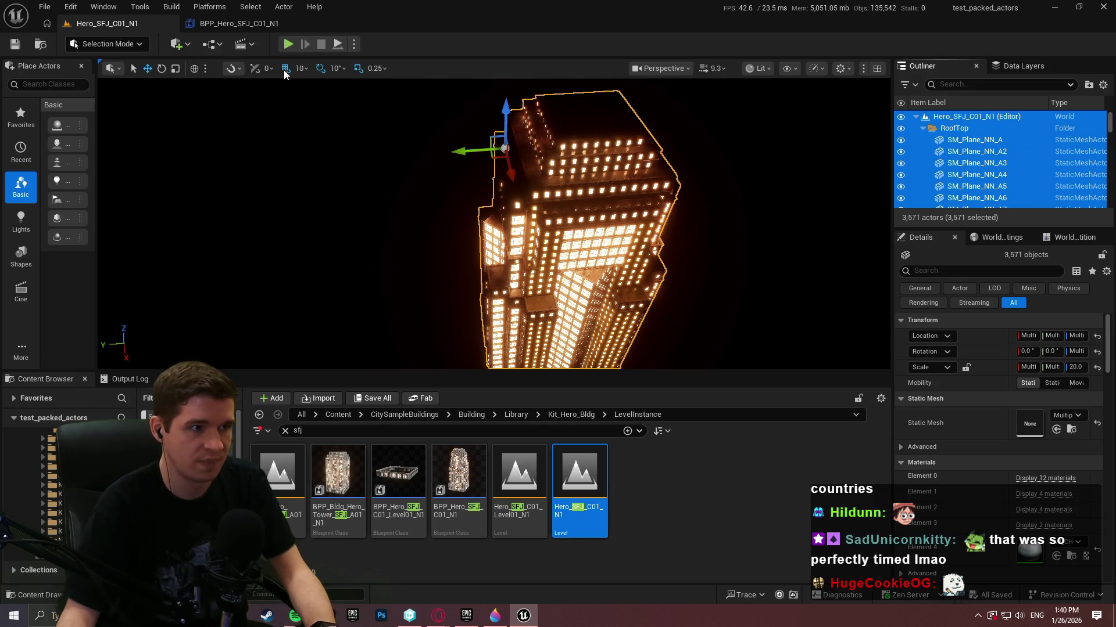
left_click(44, 7)
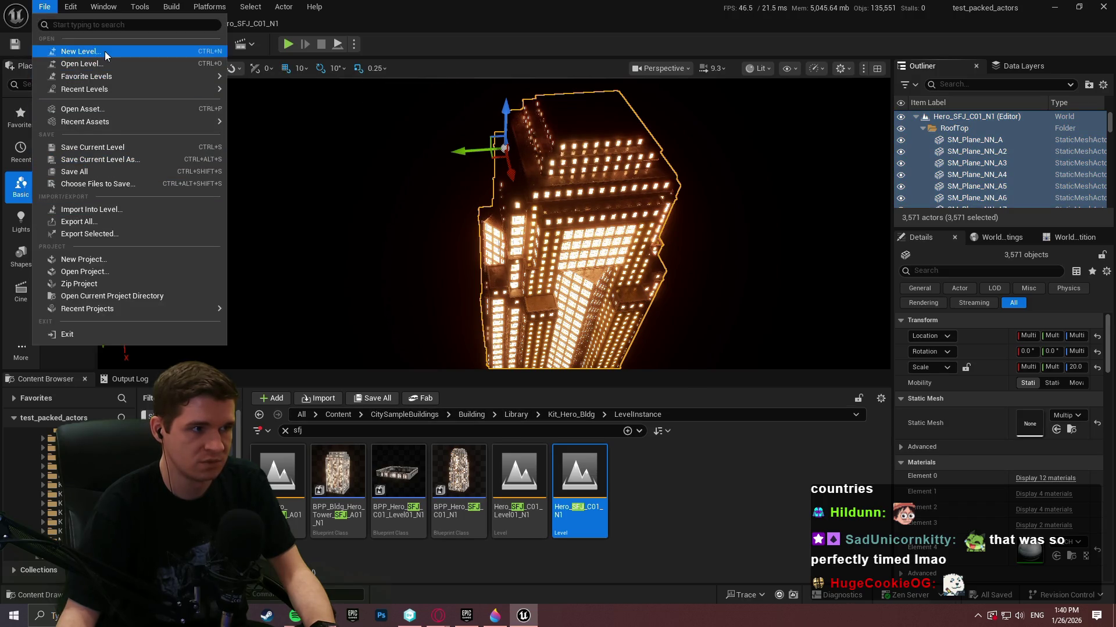
- Create a new Empty Open World level from the New Level templates, holding the pasted SFJ tower
left_click(105, 54)
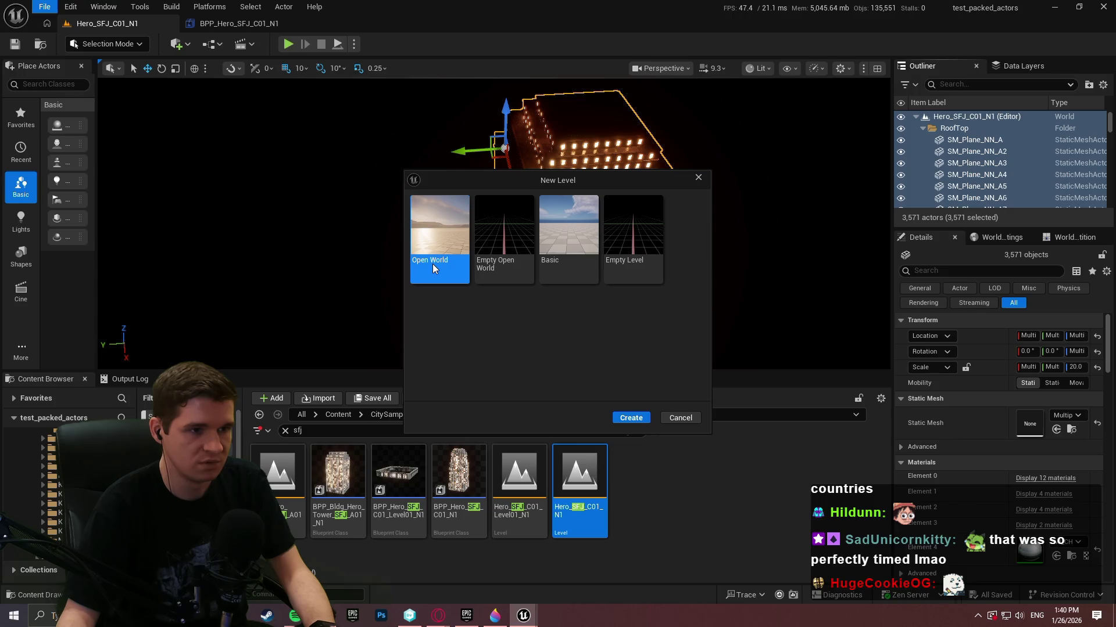
left_click(661, 417)
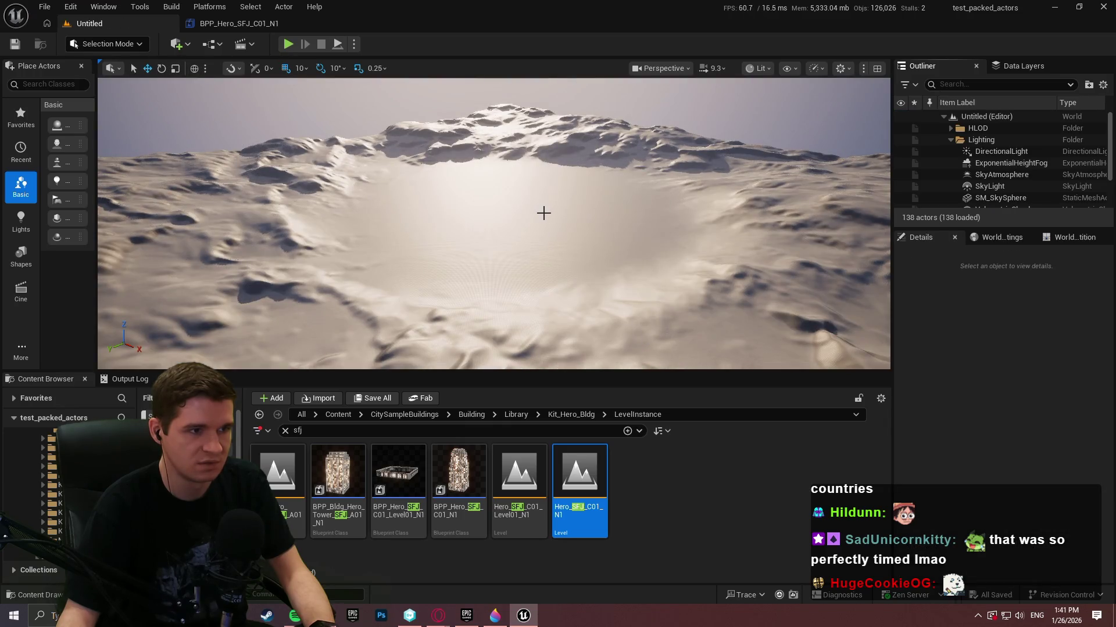
left_click(45, 7)
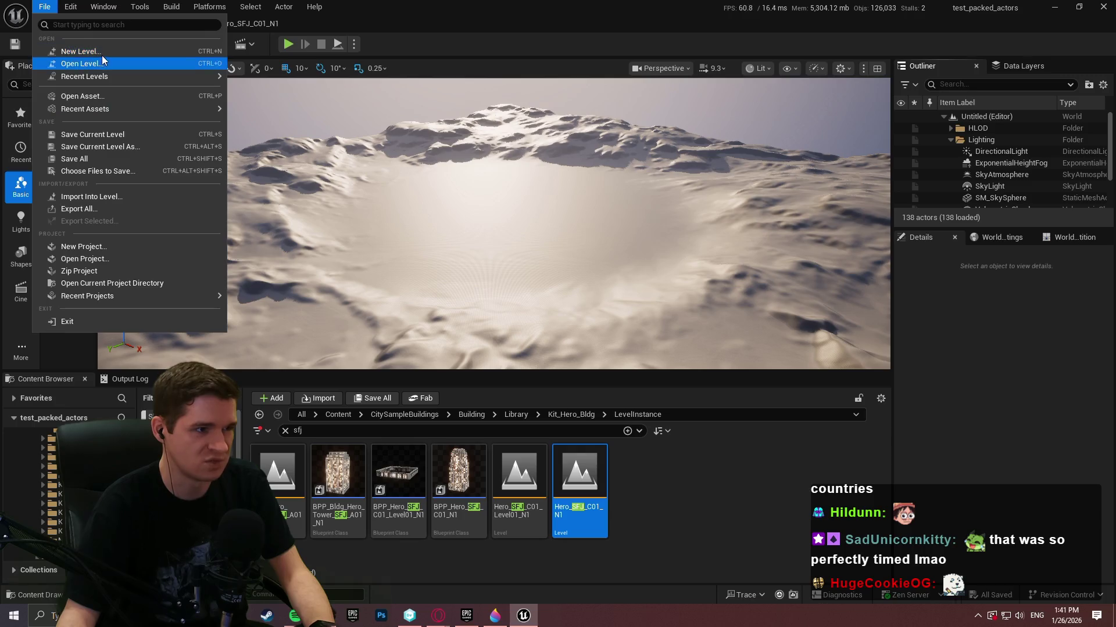
left_click(102, 54)
double_click(520, 270)
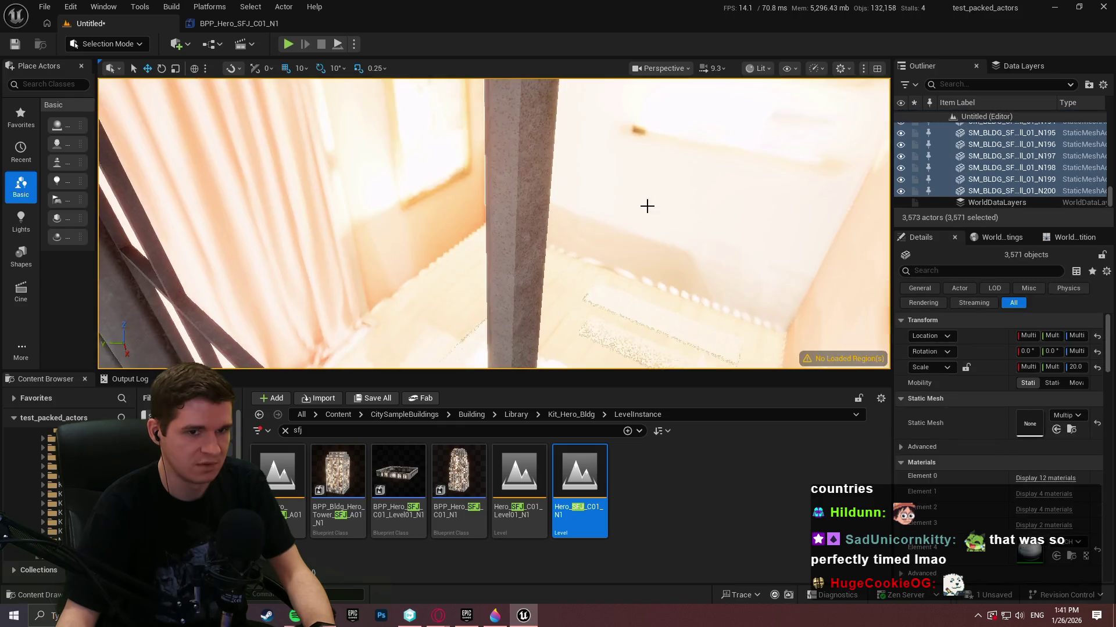
left_click_drag(647, 204, 610, 174)
- Search 'dire' in Place Actors, drop a Directional Light near the tower, then delete it
left_click_drag(143, 320, 143, 319)
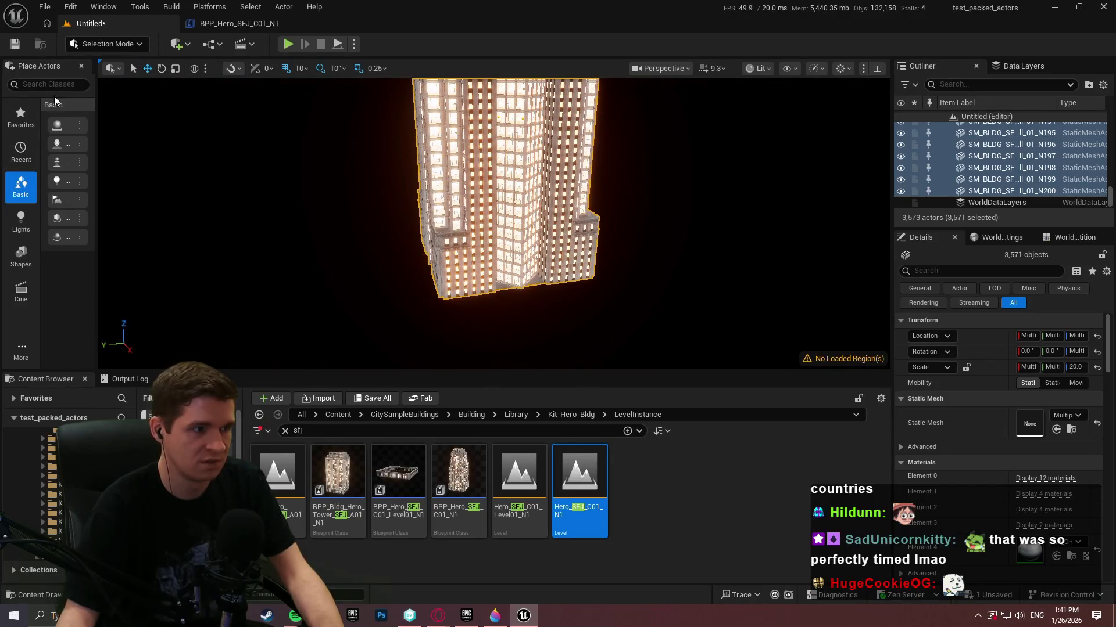
left_click_drag(97, 104, 146, 105)
left_click(81, 84)
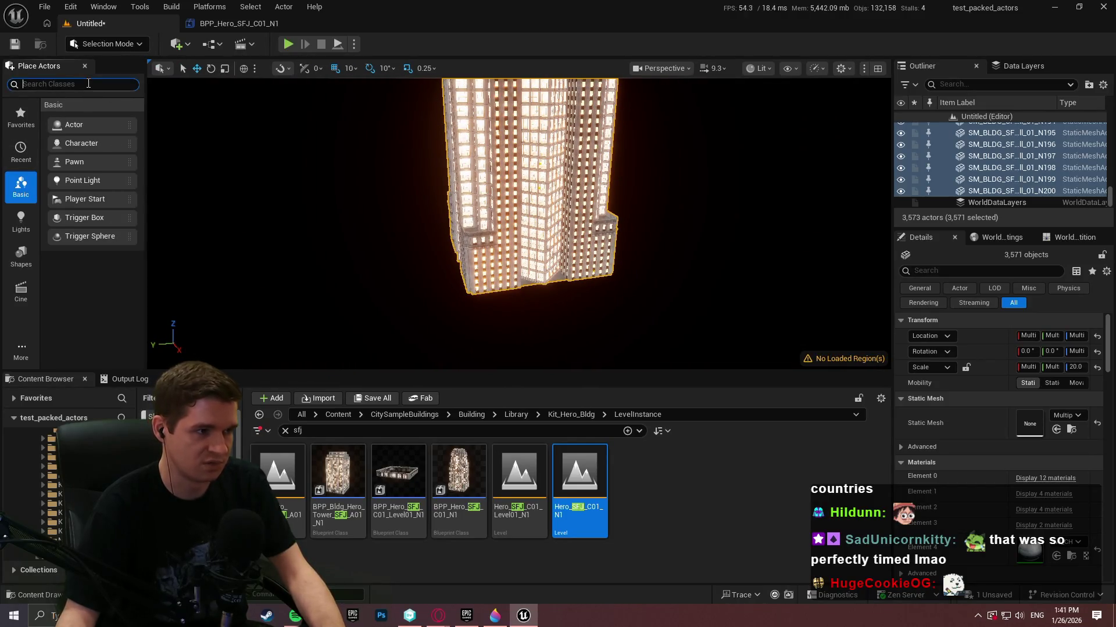
type("dire")
left_click_drag(93, 111, 401, 171)
left_click_drag(621, 242, 566, 244)
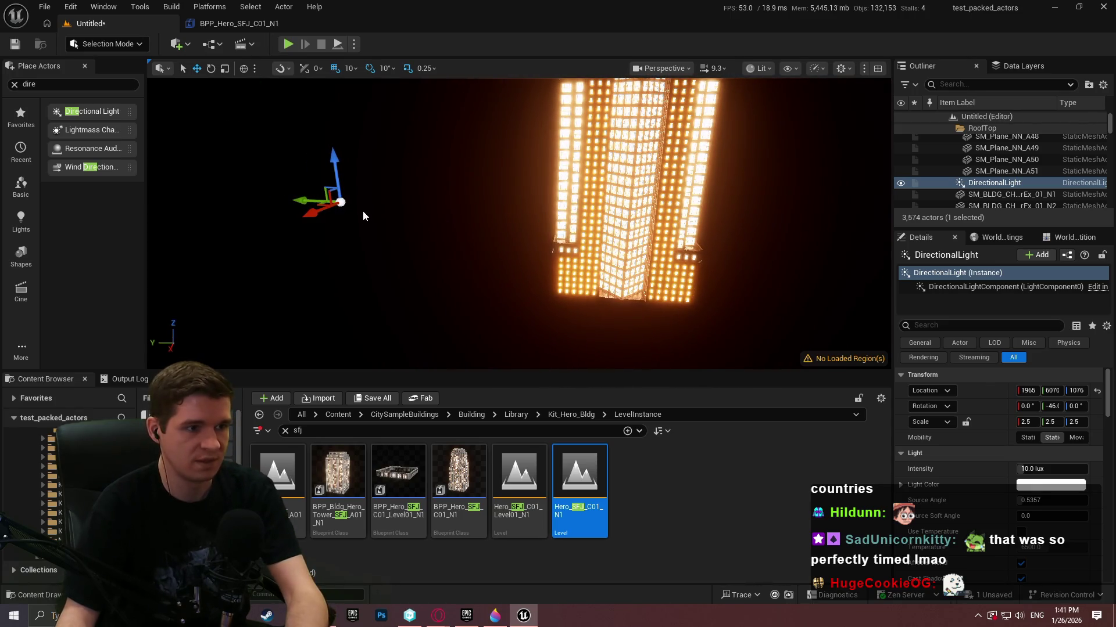
key("Delete")
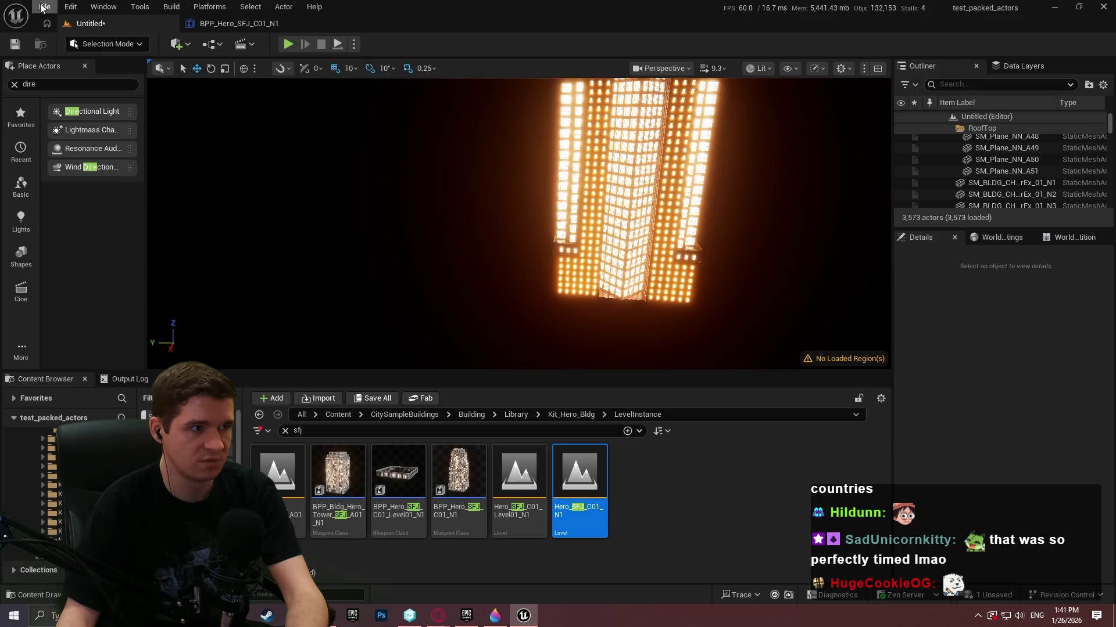
left_click(43, 7)
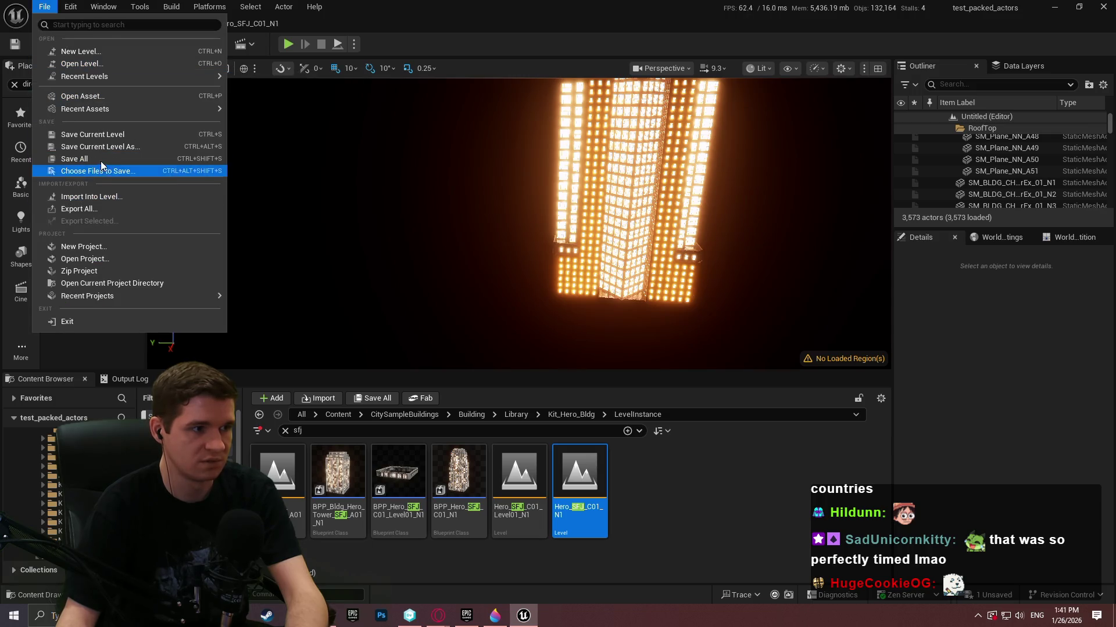
- Save the level as Untitled in the Content folder, continuing past the failed-package messages
left_click(100, 159)
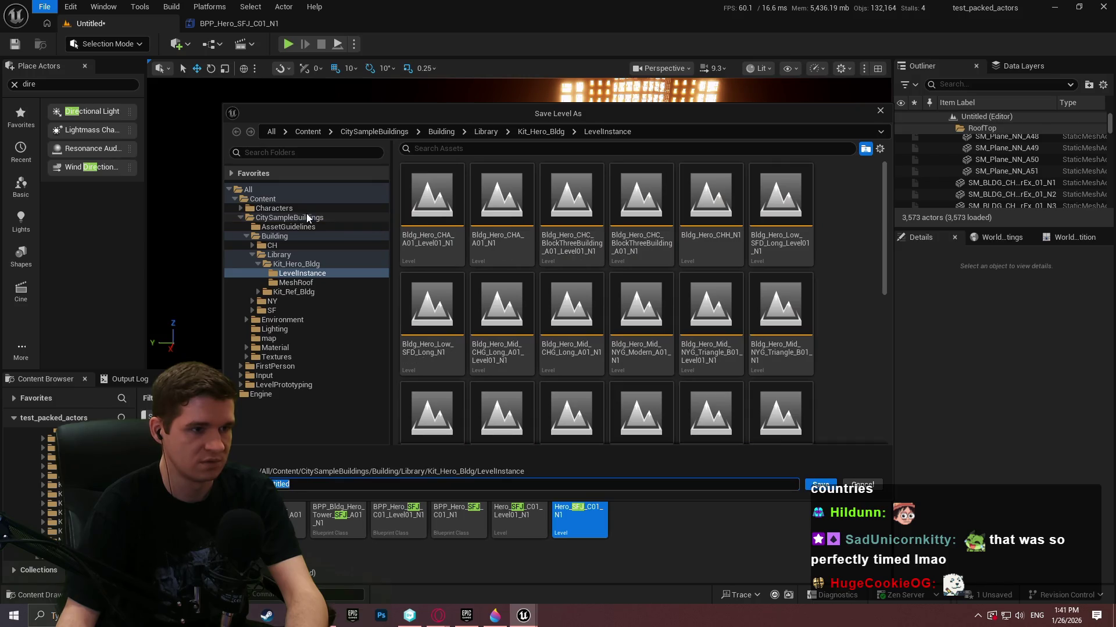
left_click(268, 191)
left_click(267, 199)
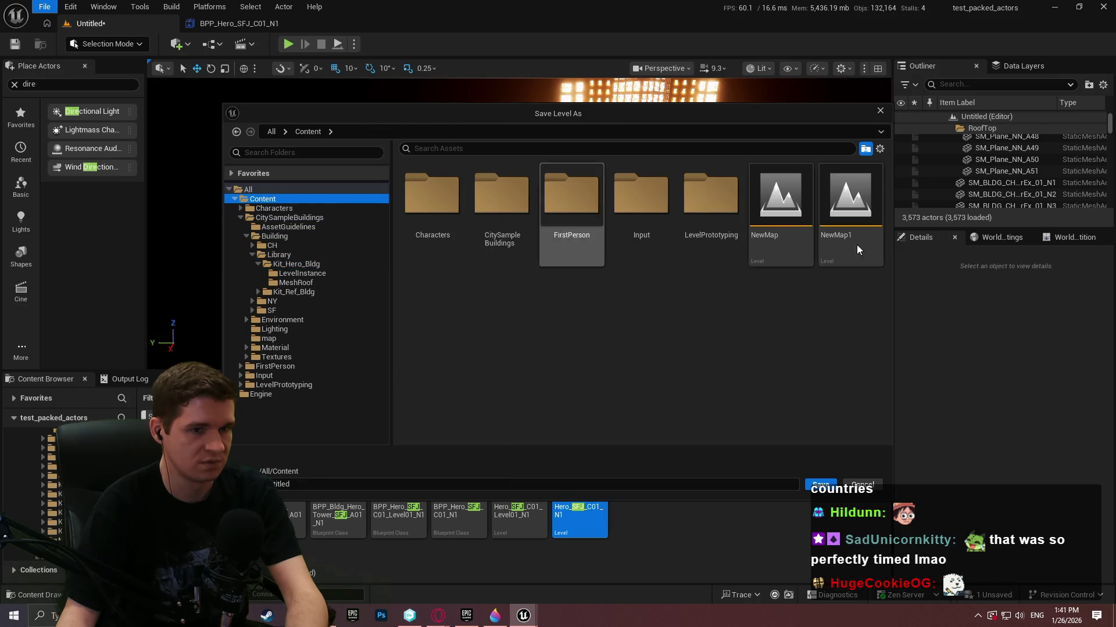
left_click(821, 486)
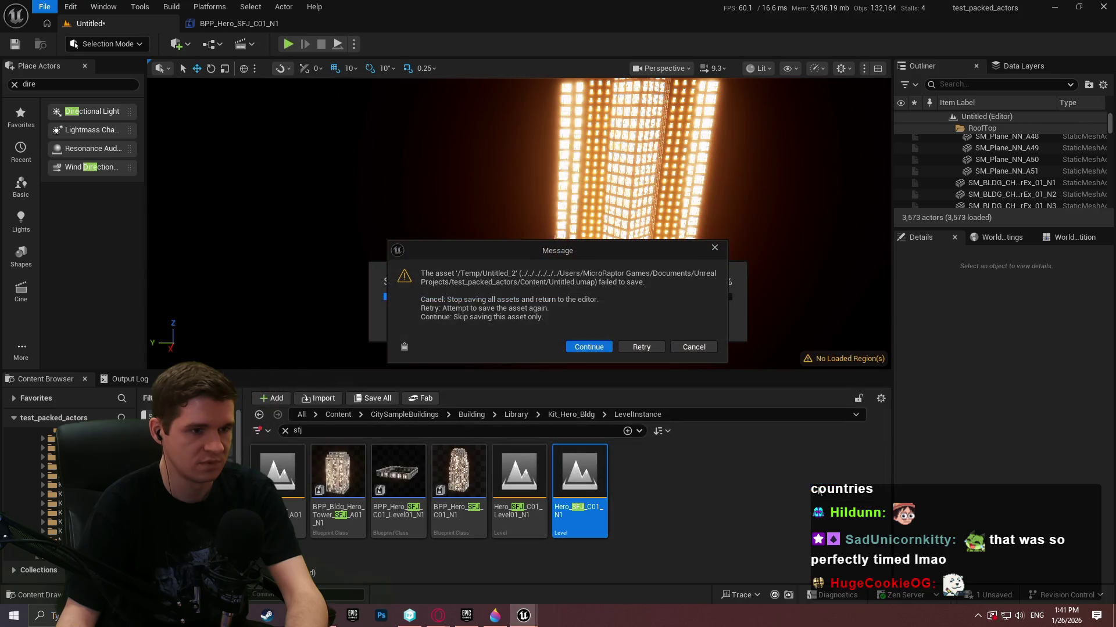
left_click(589, 347)
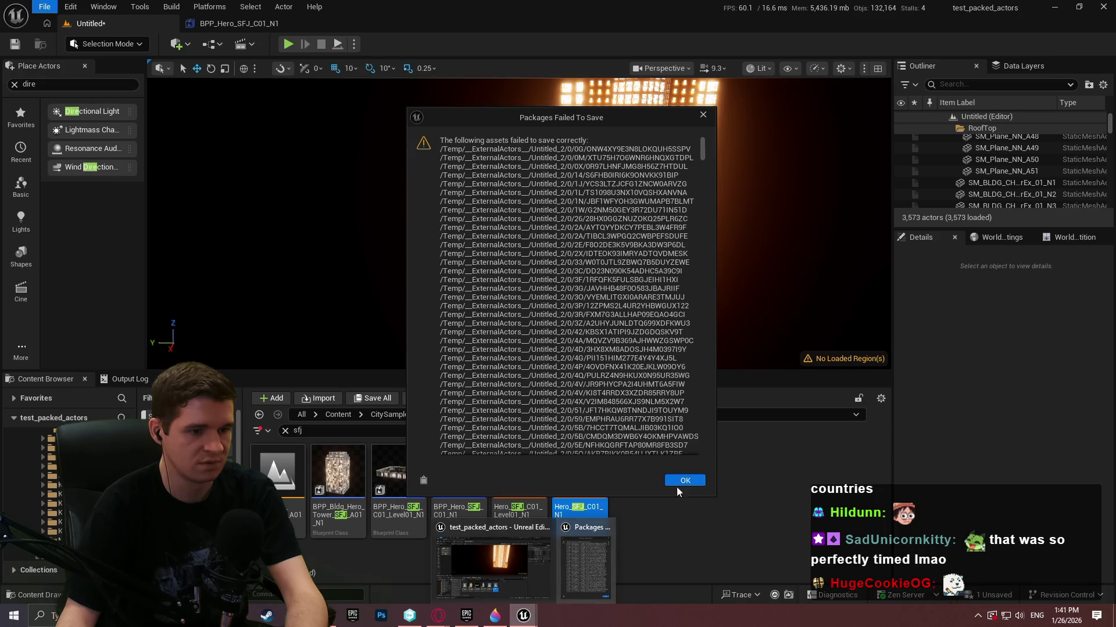
left_click(681, 482)
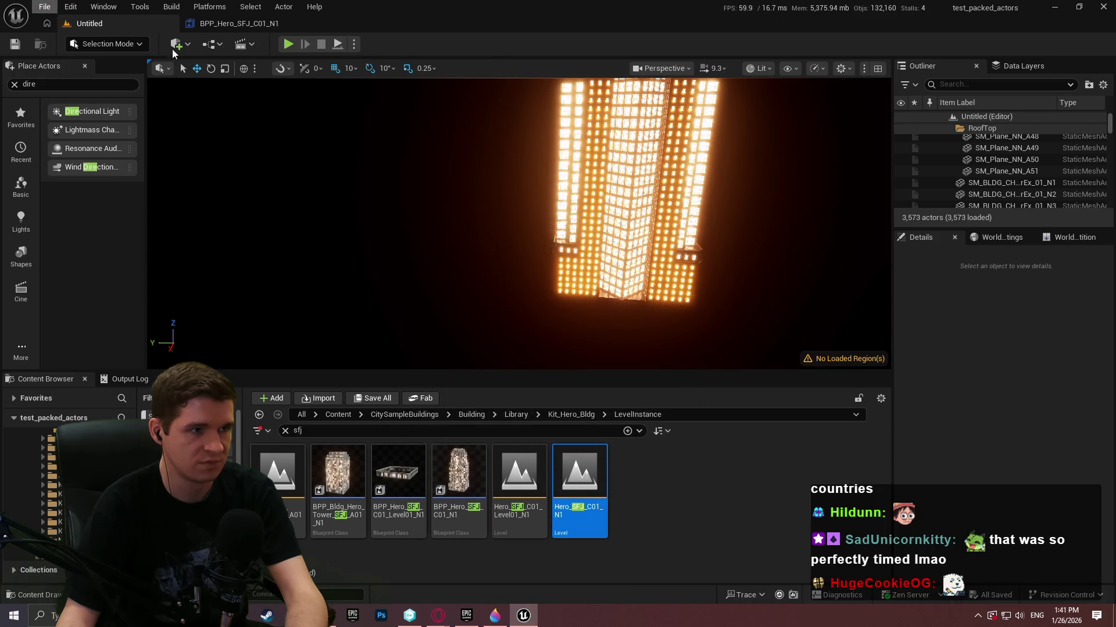
- Save the level again, overwriting the existing Untitled map, and dismiss the failed-packages list
left_click(43, 9)
left_click(70, 136)
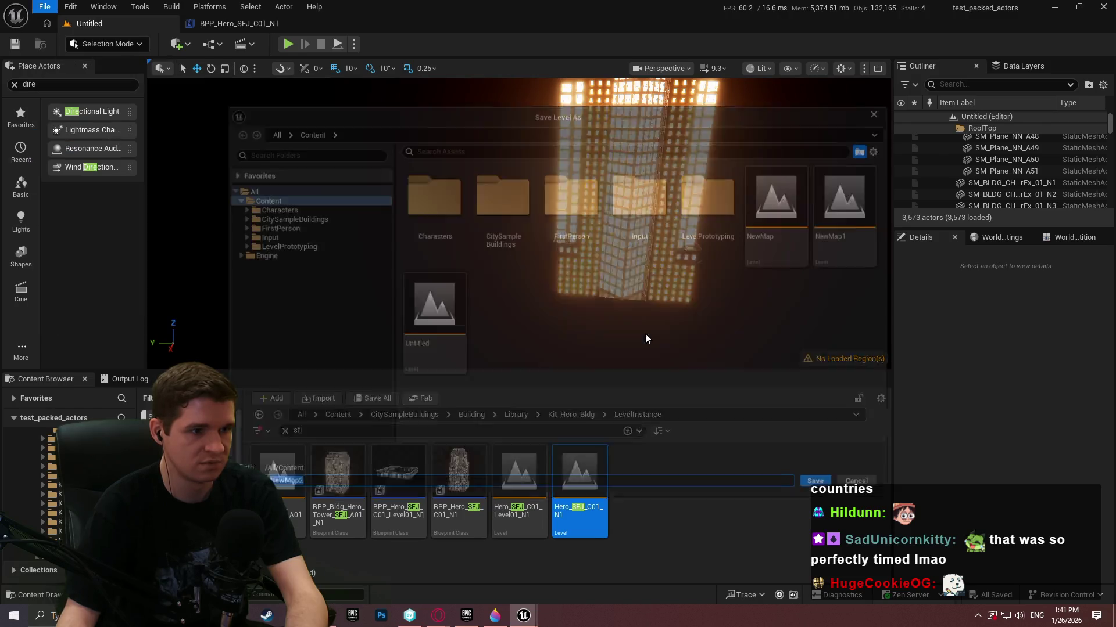
double_click(434, 308)
left_click(593, 328)
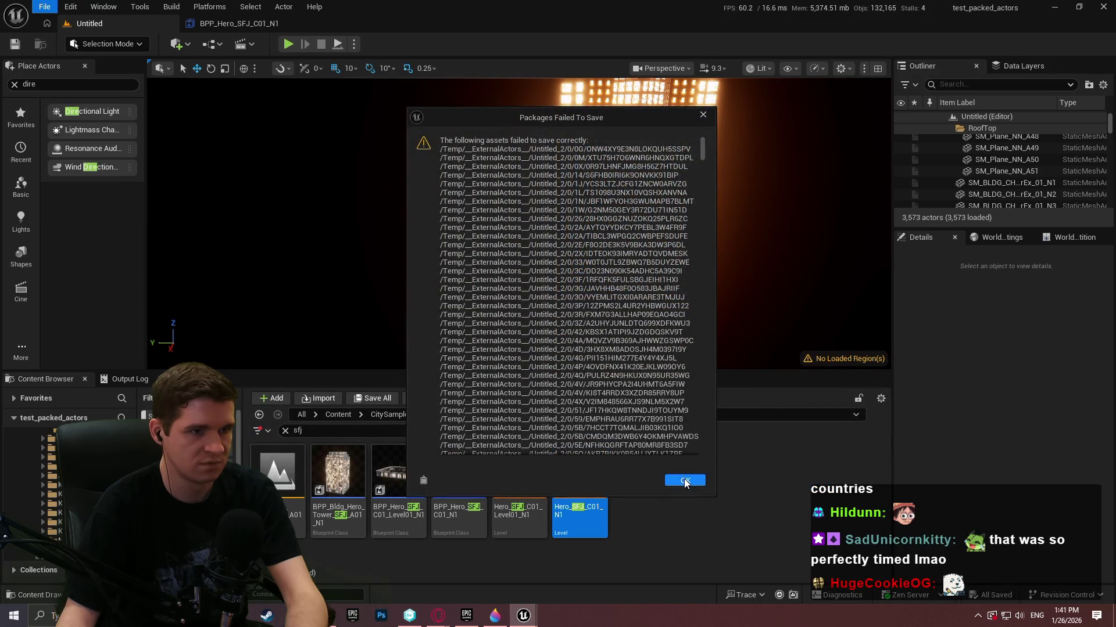
left_click(685, 481)
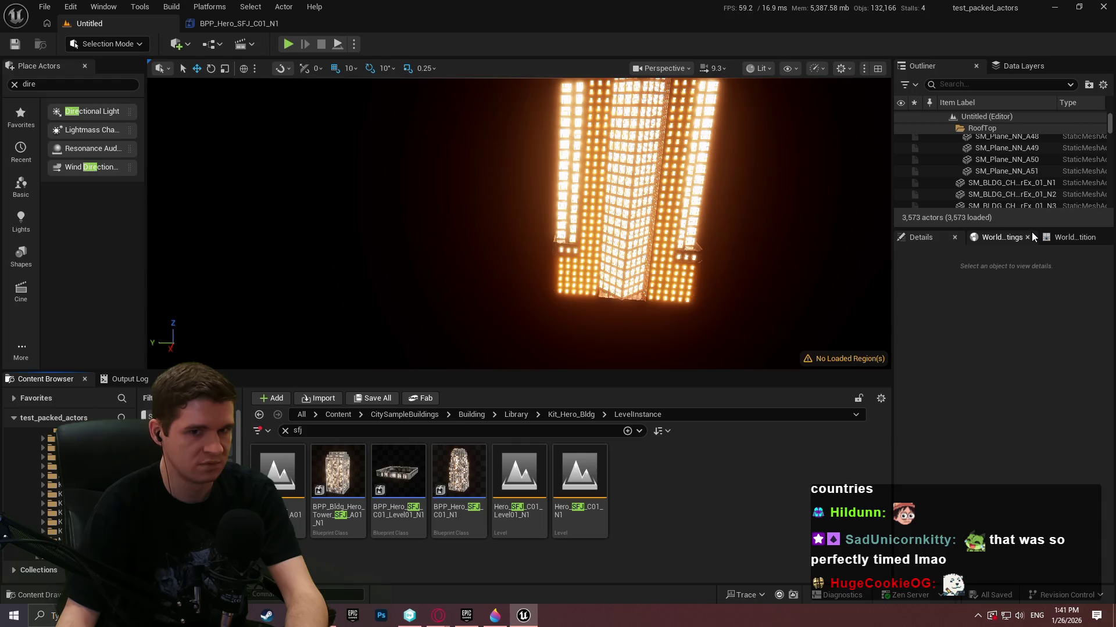
left_click_drag(1031, 232, 1029, 412)
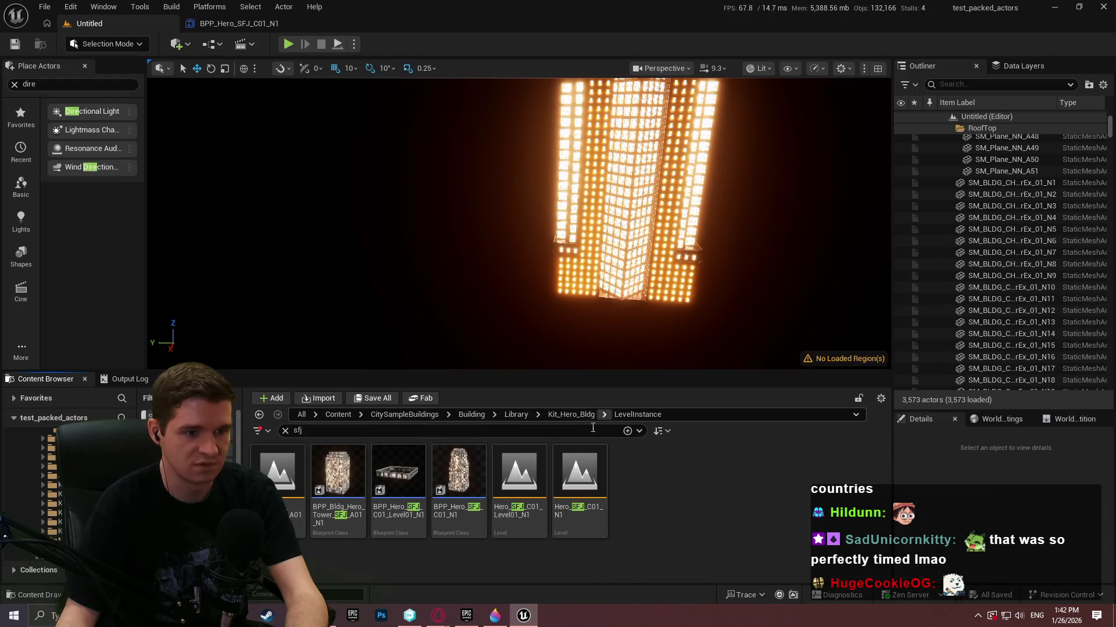
- Go up to the Content folder and clear the 'sfj' search to show all assets
left_click(570, 415)
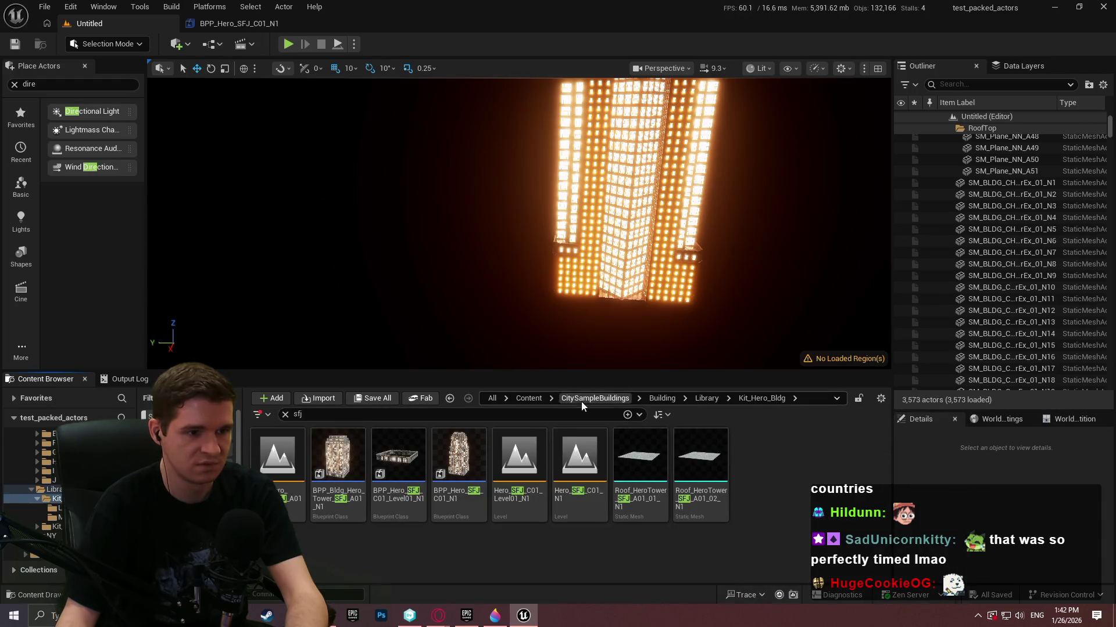
left_click(527, 399)
left_click(257, 414)
left_click(284, 414)
- Open NewMap1 to review its building groups, then open the empty NewMap level
left_click(624, 519)
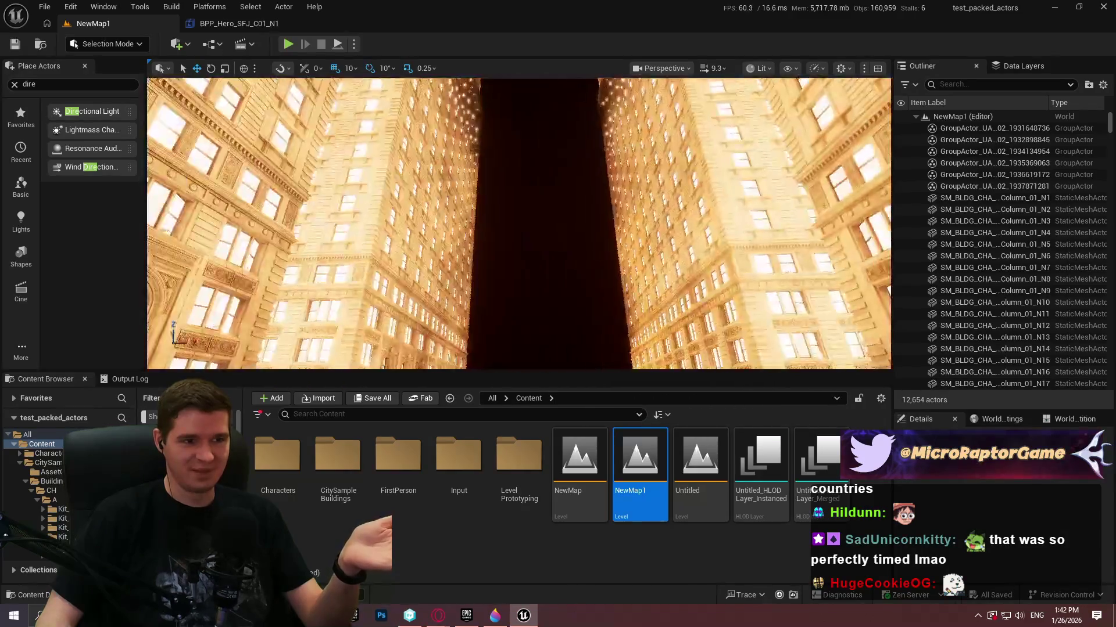
left_click(1006, 129)
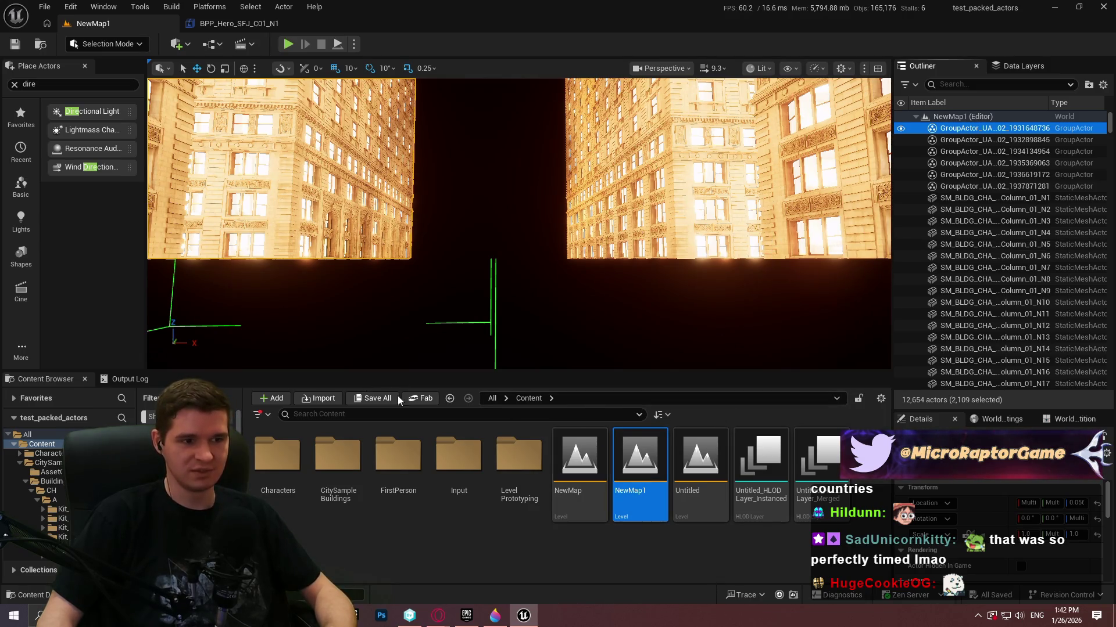
double_click(579, 459)
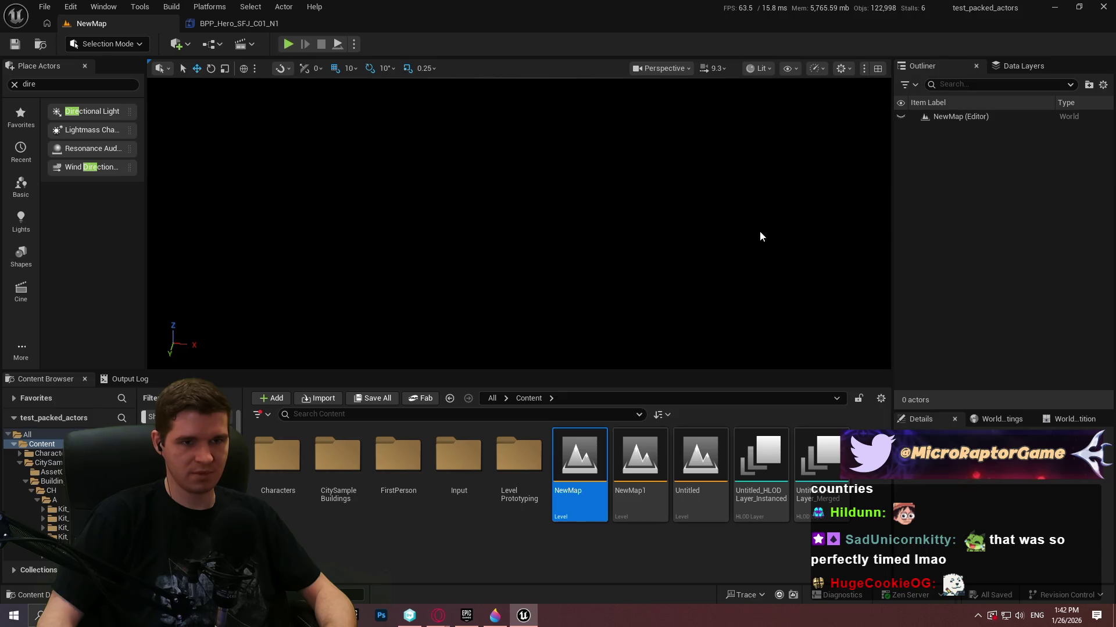
- Paste the copied building actors into NewMap as a tower and save all
key("ctrl+v")
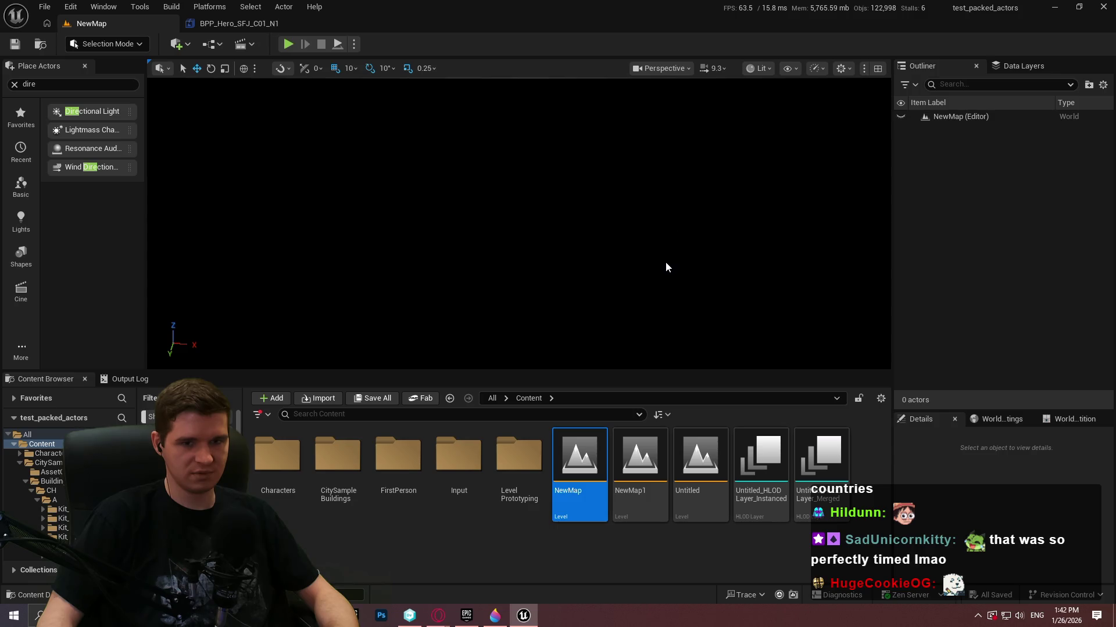
left_click_drag(657, 267, 657, 266)
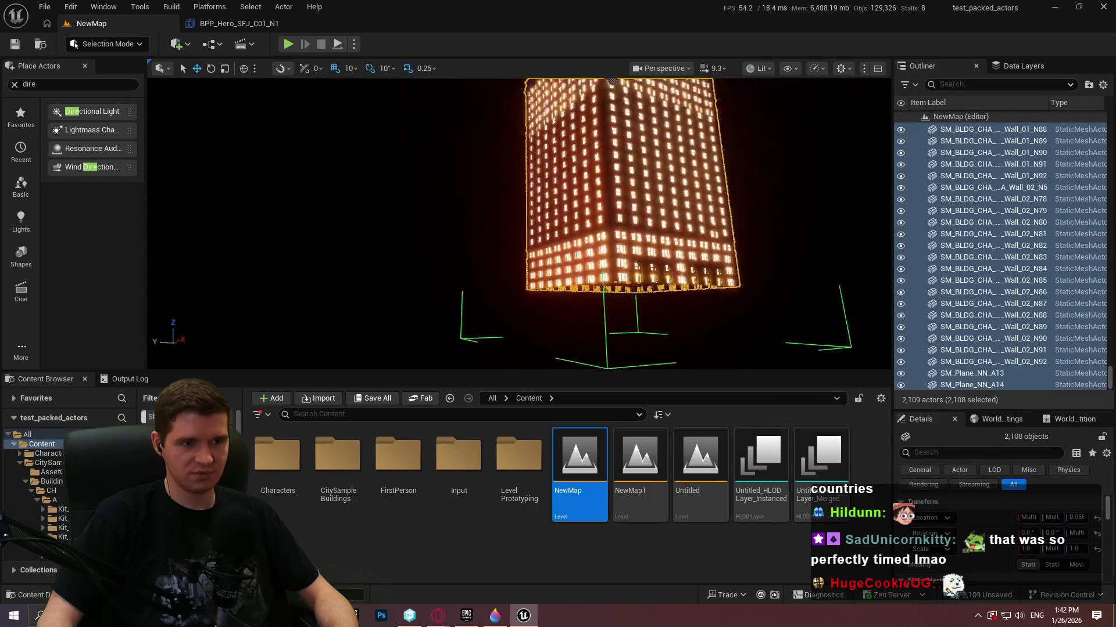
left_click(49, 8)
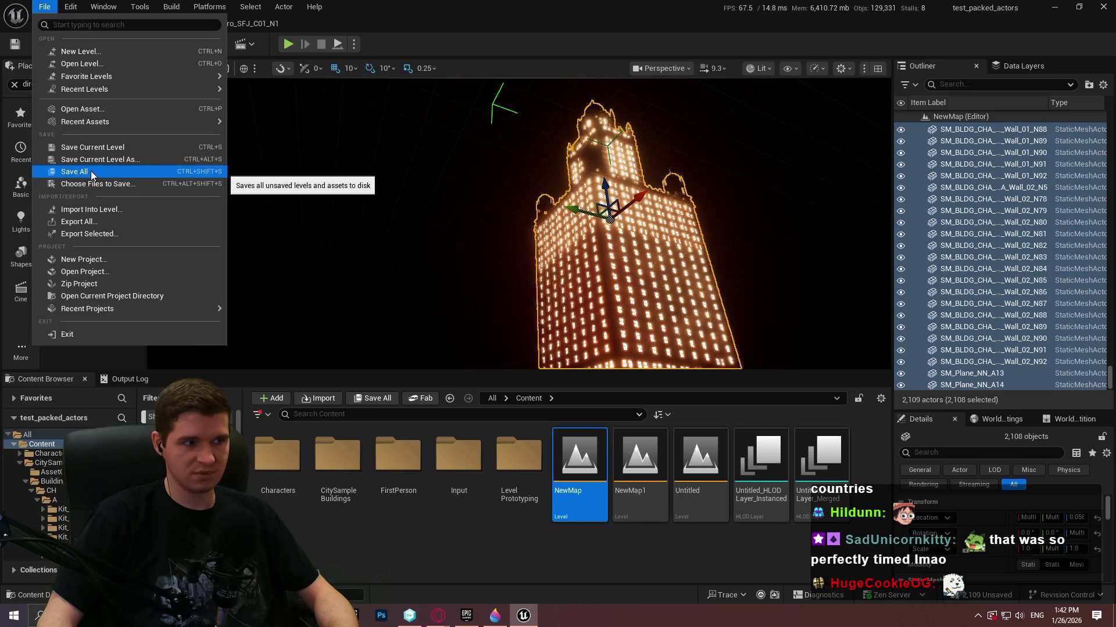
left_click(88, 147)
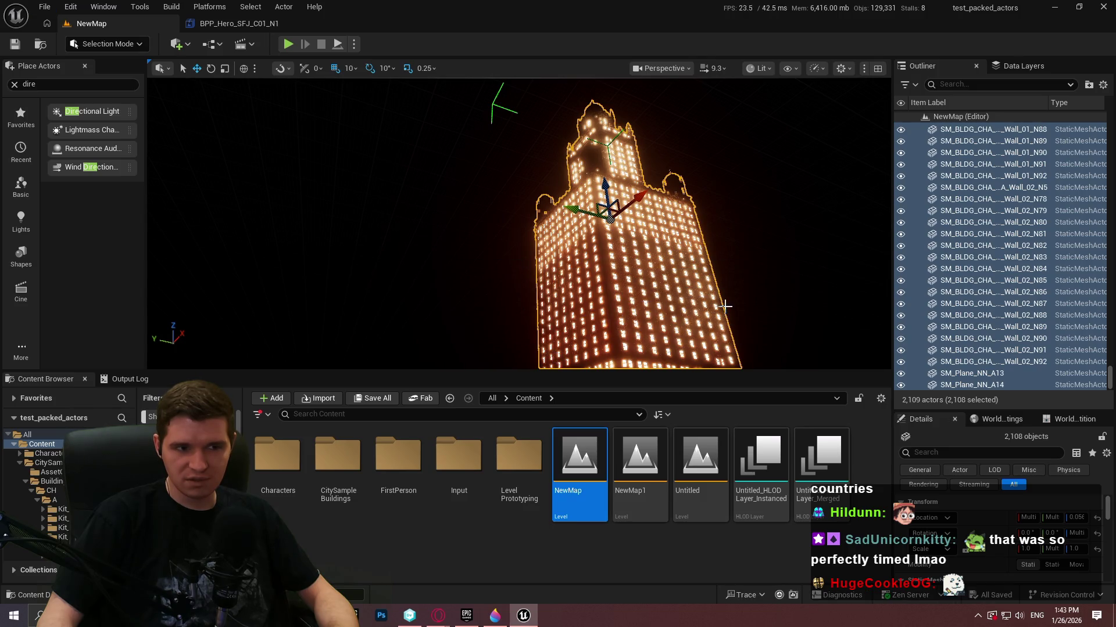
- Play the level in fullscreen and show GPU timing stats with 'stat gpu'
key("f")
left_click(356, 44)
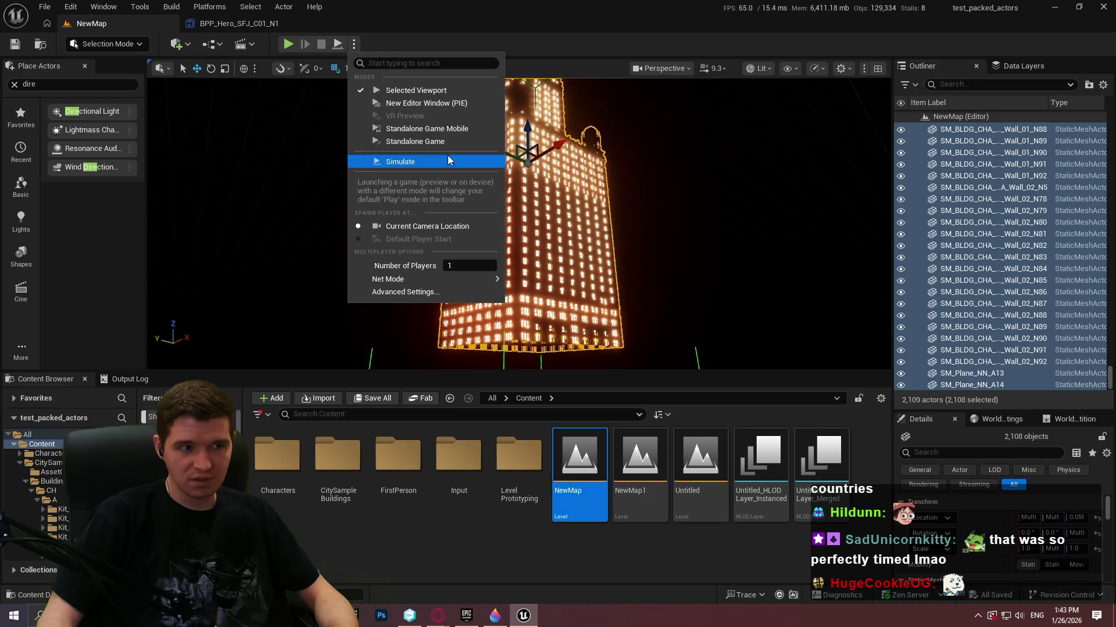
left_click(429, 160)
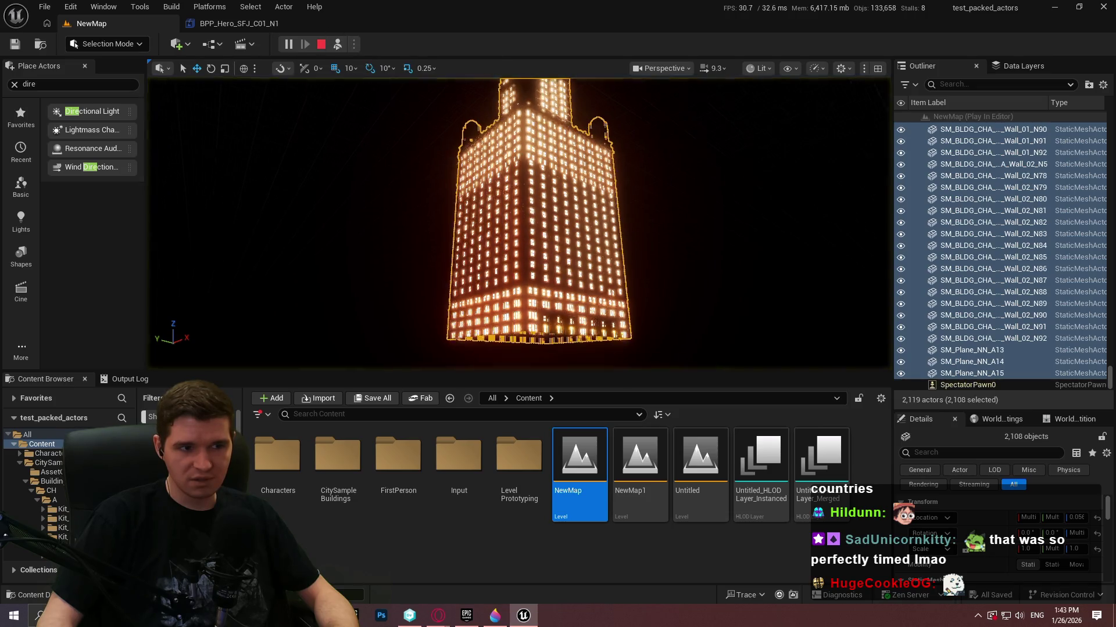
key("a")
key("F11")
key("grave")
type("stat gp")
key("Return")
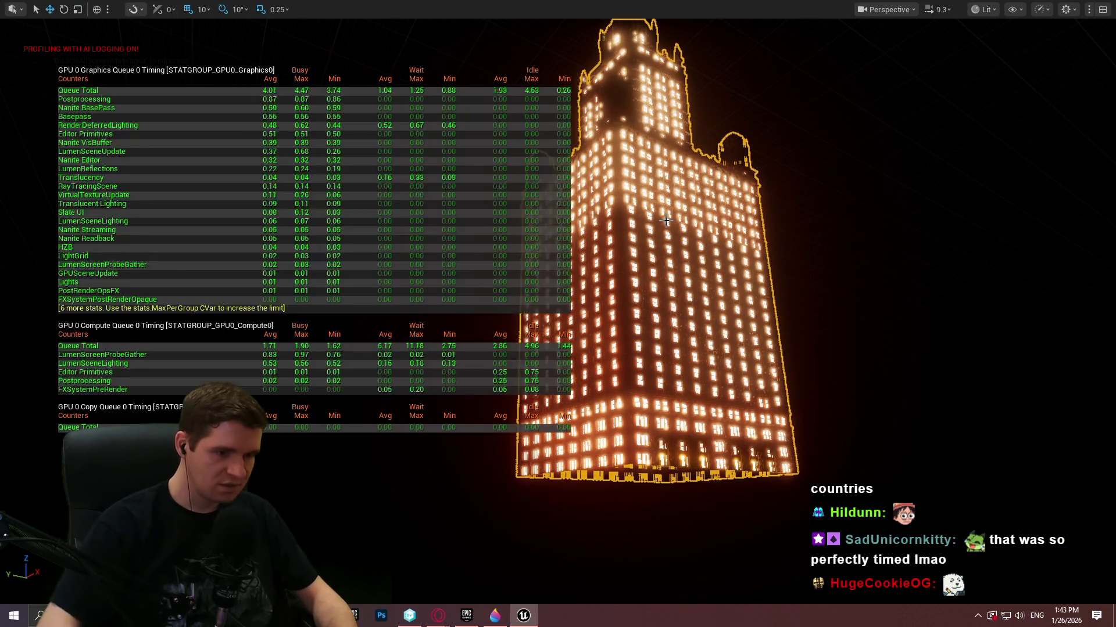
left_click_drag(716, 192, 713, 187)
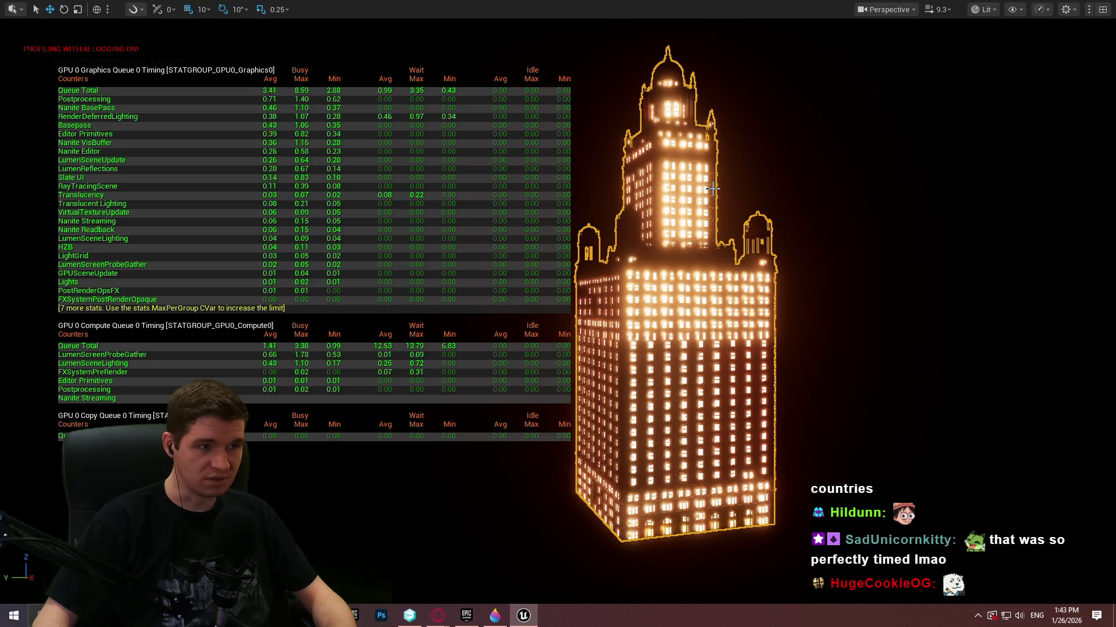
- Change r.AntiAliasingMethod from the console, then exit fullscreen
key("grave")
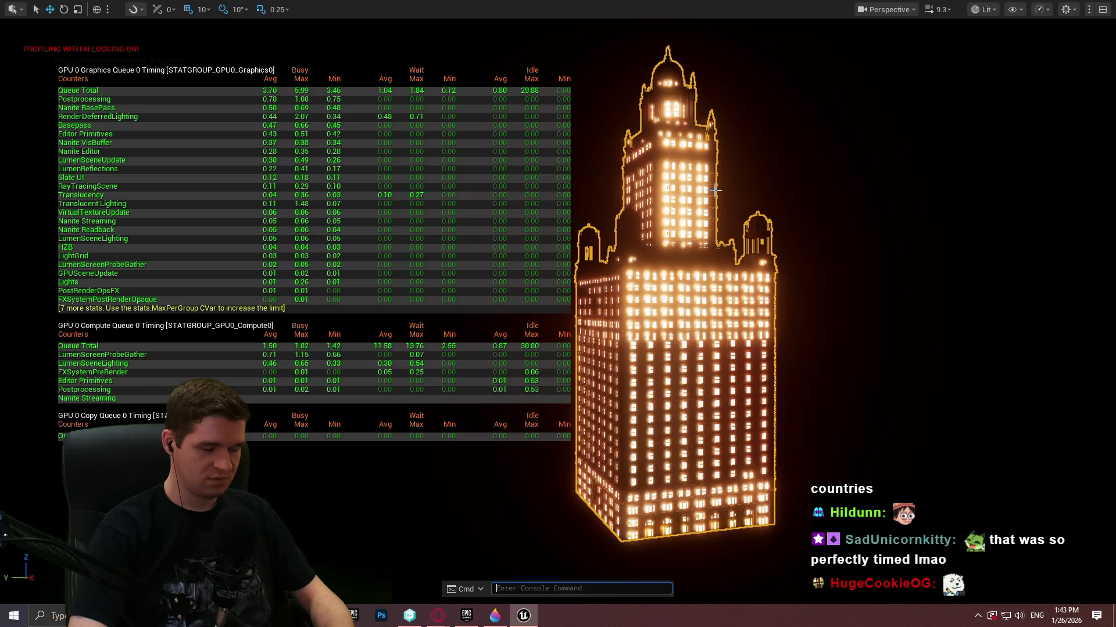
type("r.antia")
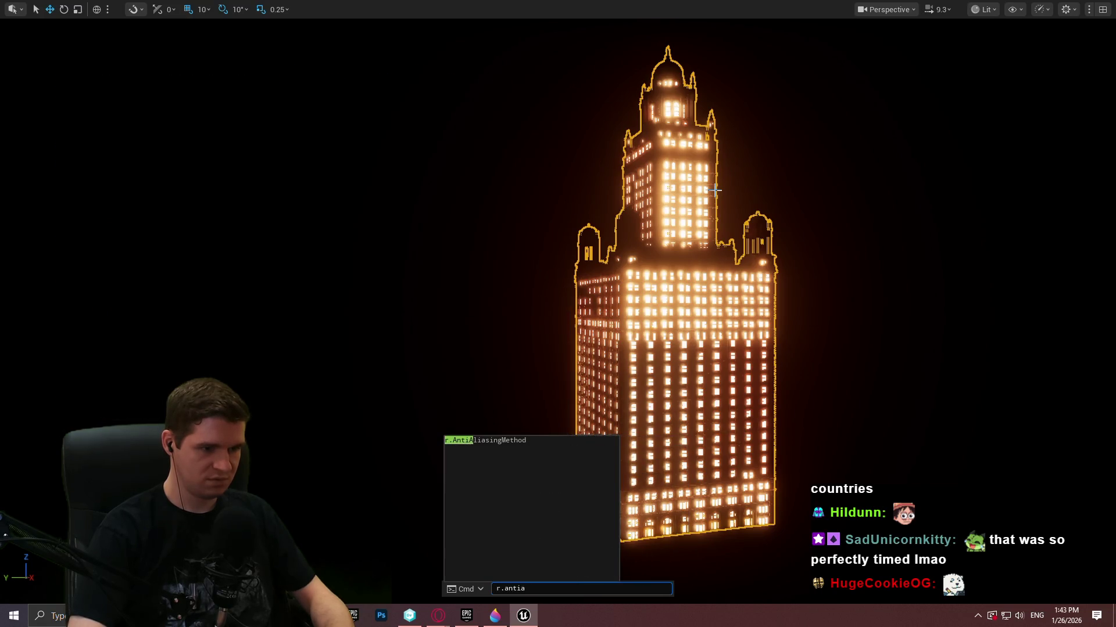
key("Tab")
key("Return")
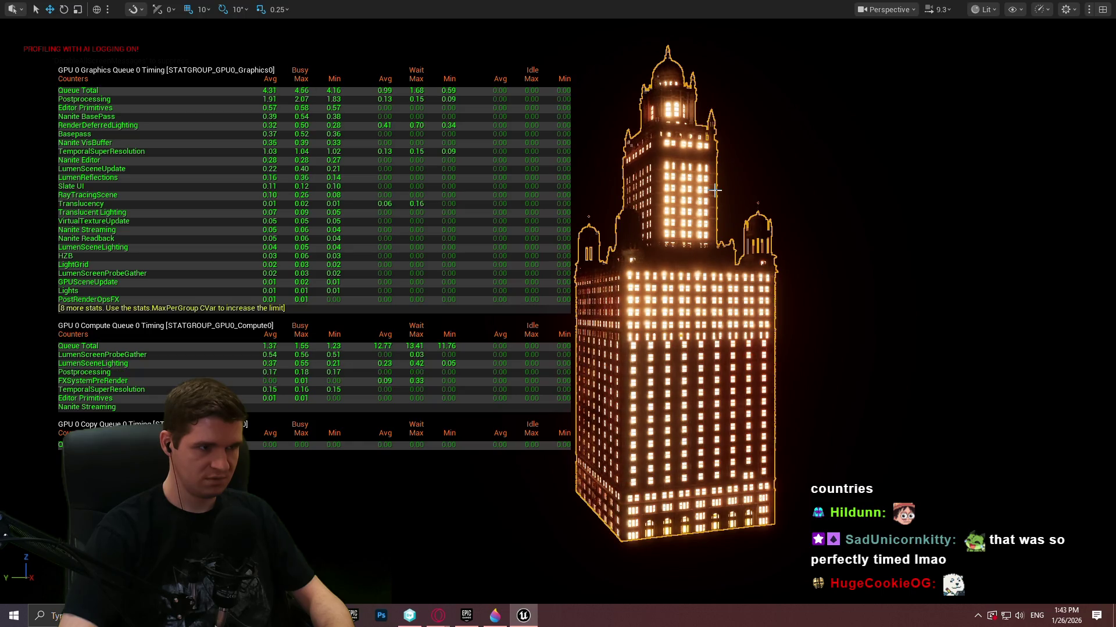
key("F11")
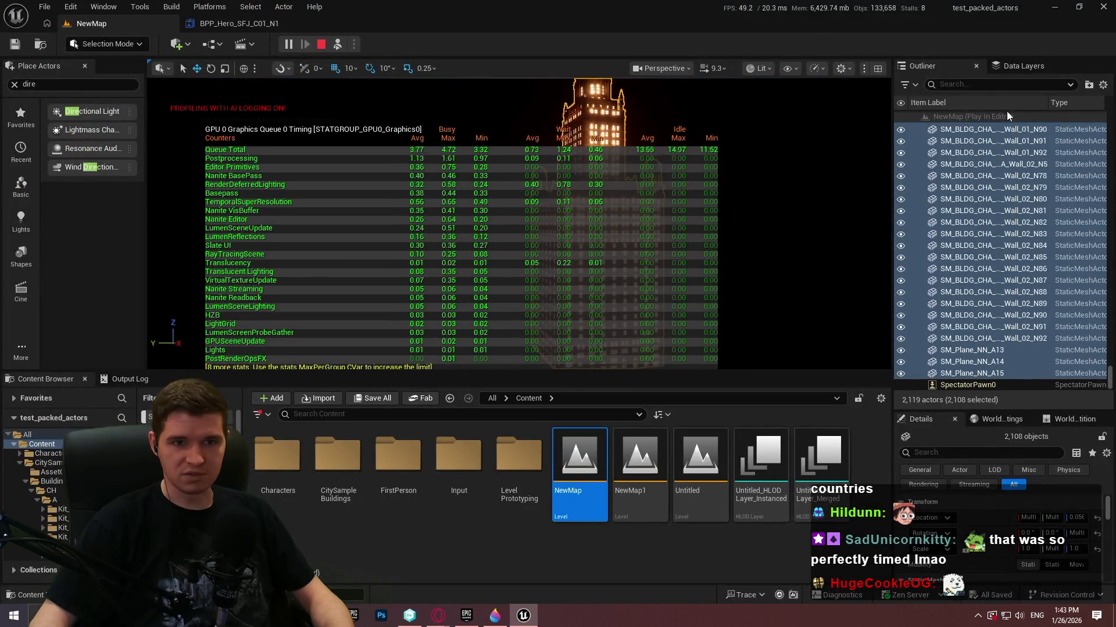
- Stop play and create a packed level actor from the building actors, saving its level as NewMap2
left_click(322, 45)
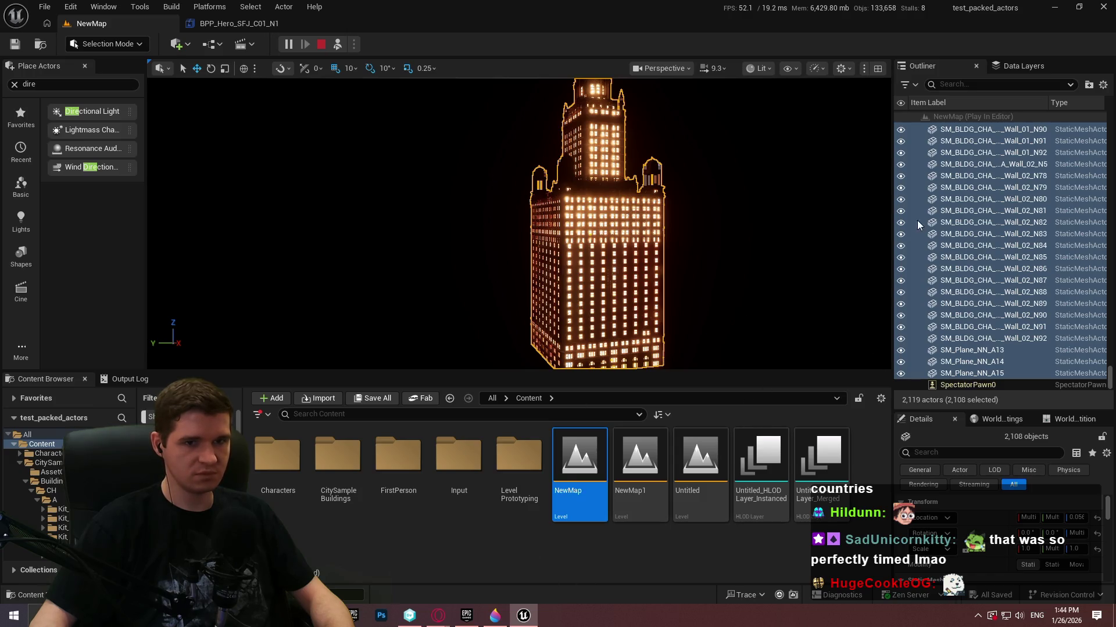
left_click_drag(1111, 381, 1112, 98)
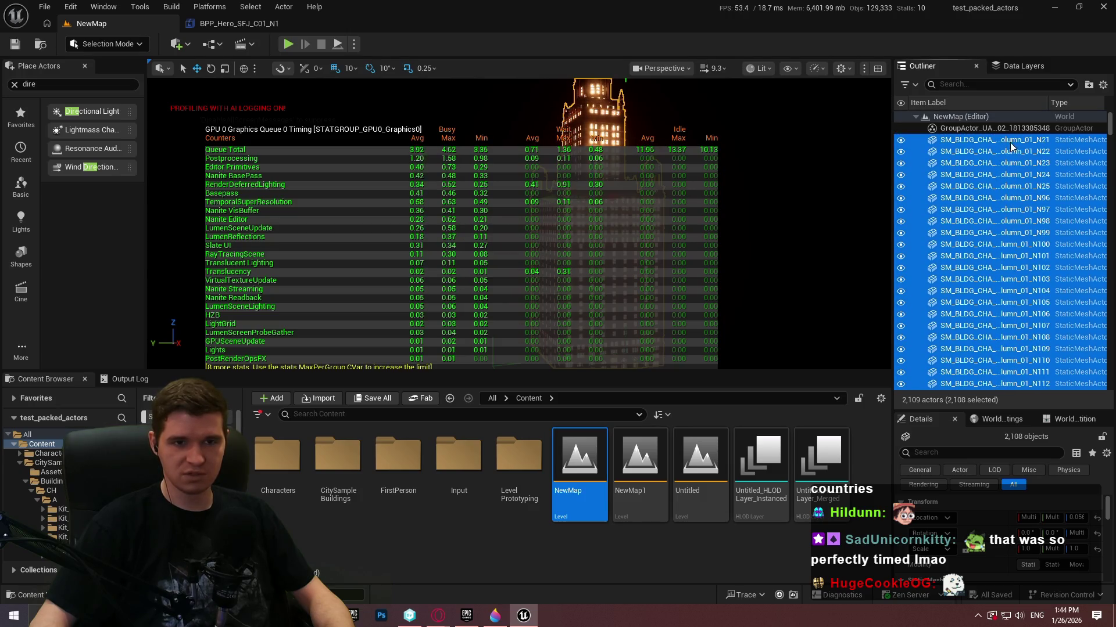
right_click(976, 146)
mouse_move(906, 491)
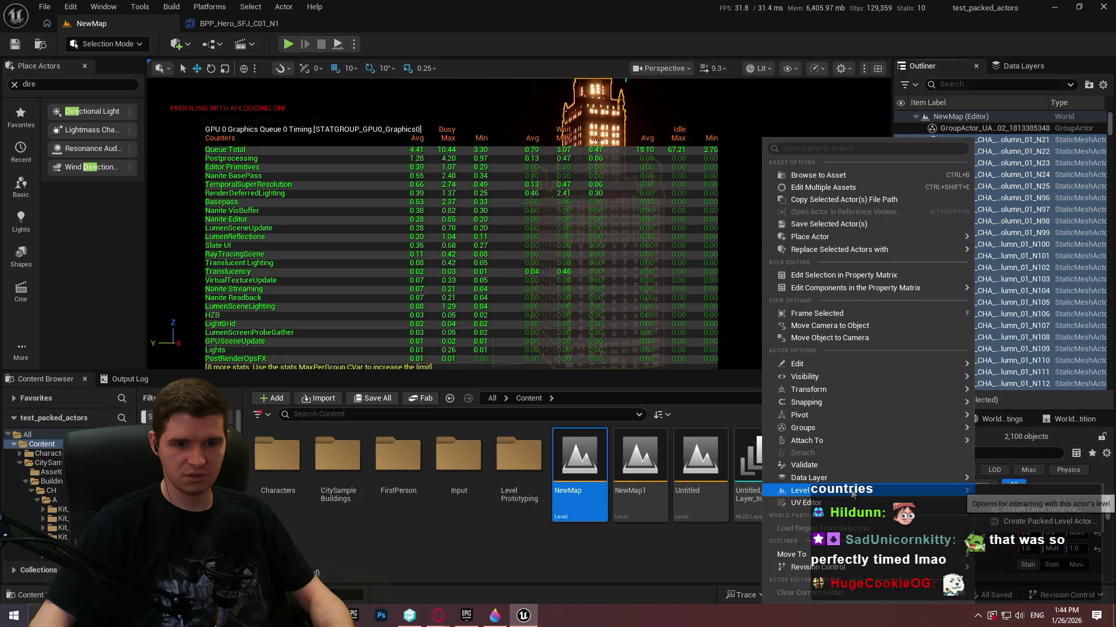
left_click(1010, 521)
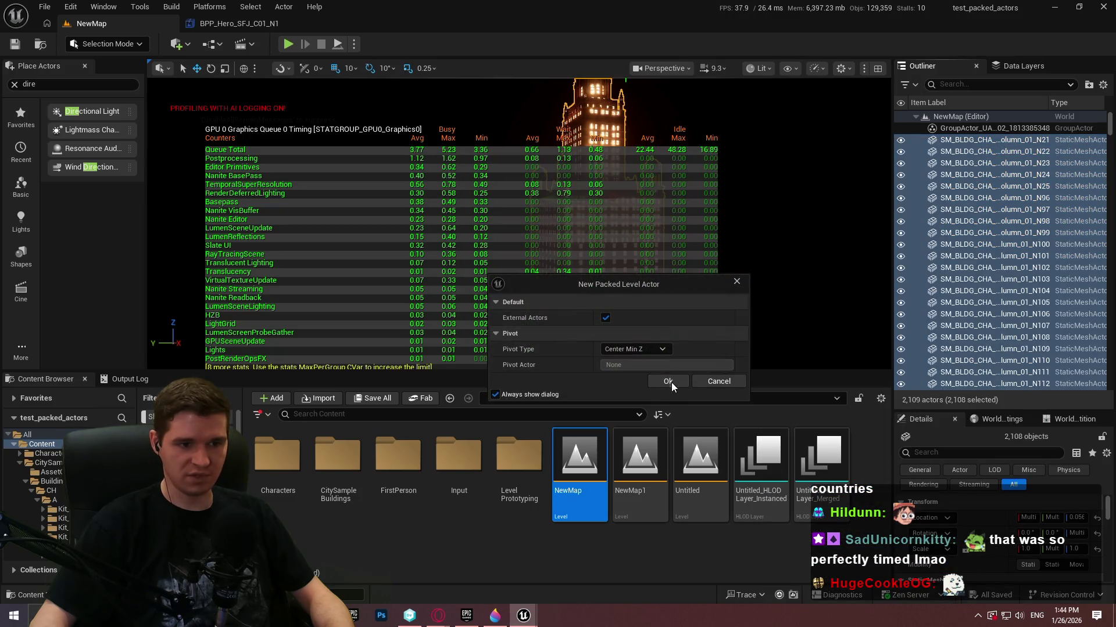
left_click(667, 381)
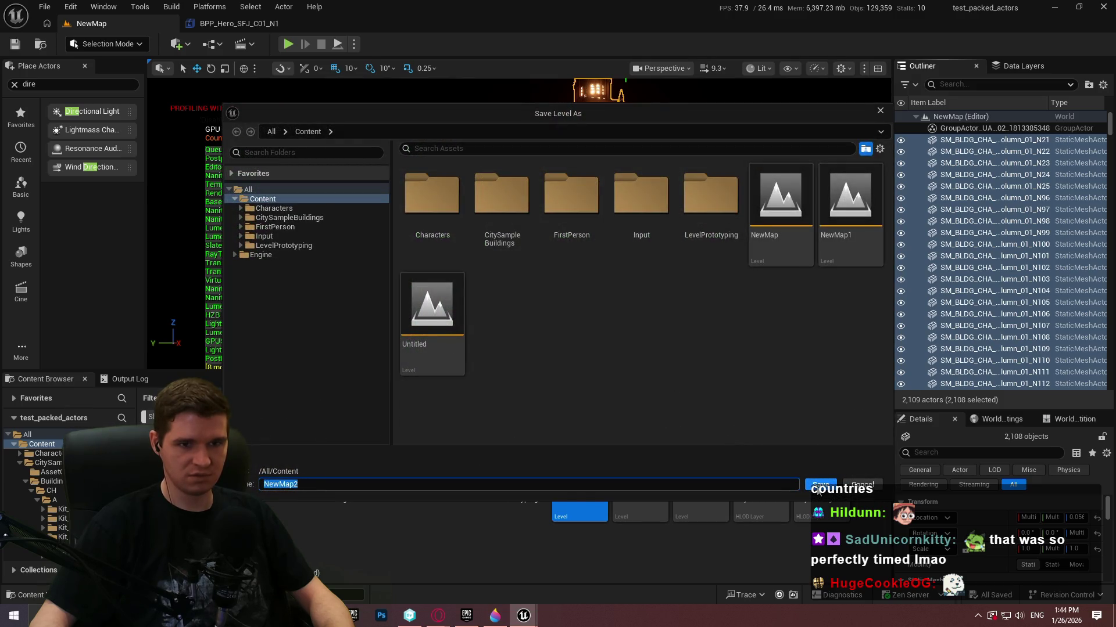
left_click(819, 486)
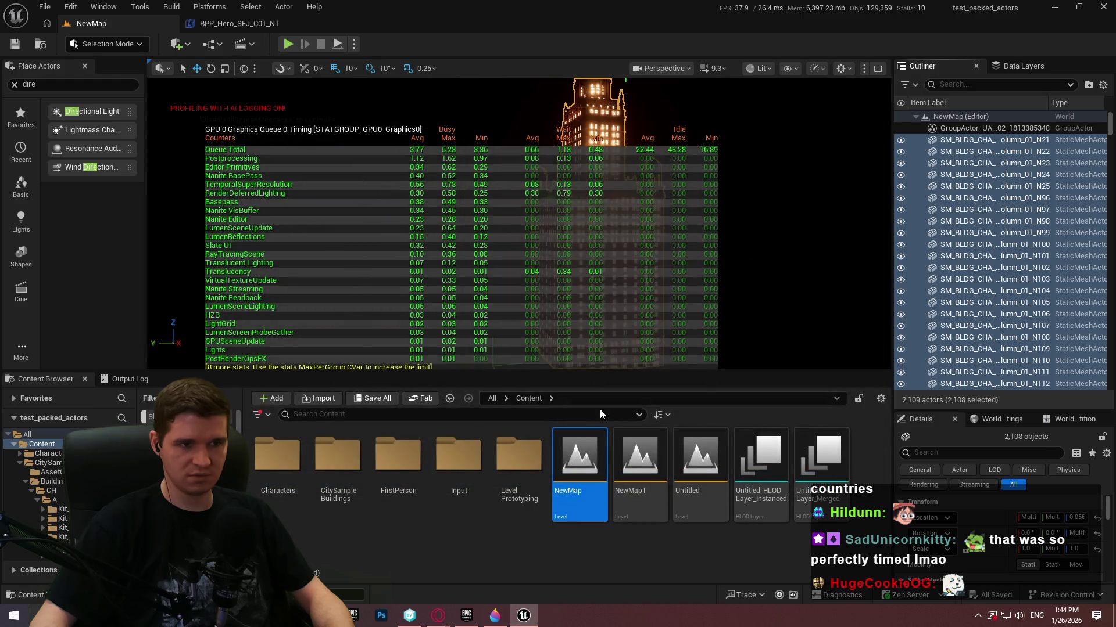
- Confirm deleting the grouped building actor and save the packed blueprint as BPP_NewMap2
key("Delete")
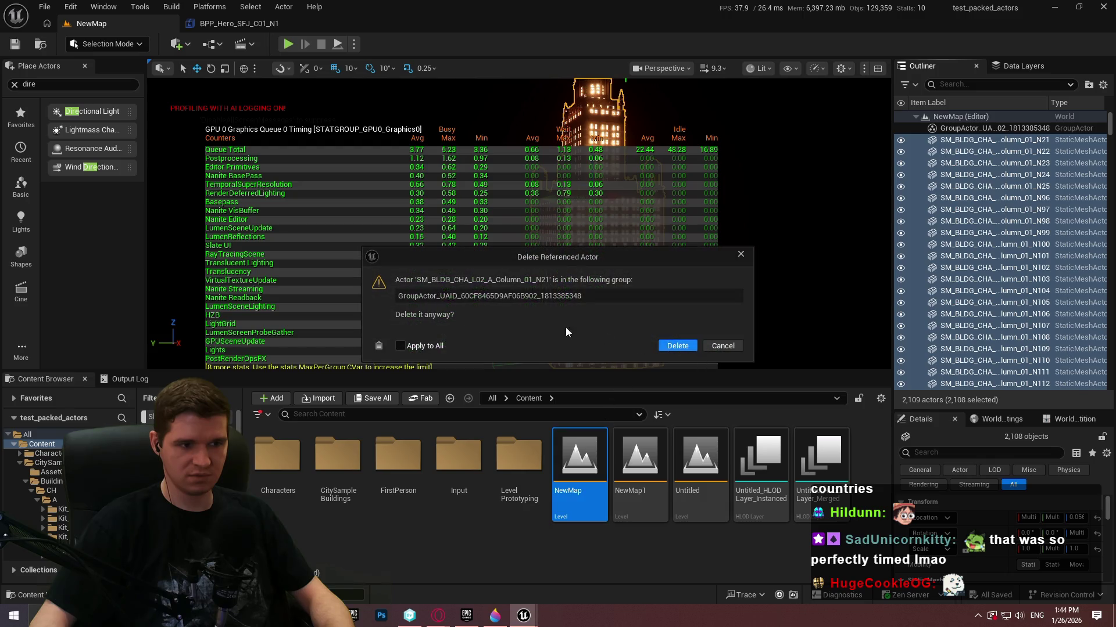
left_click(681, 347)
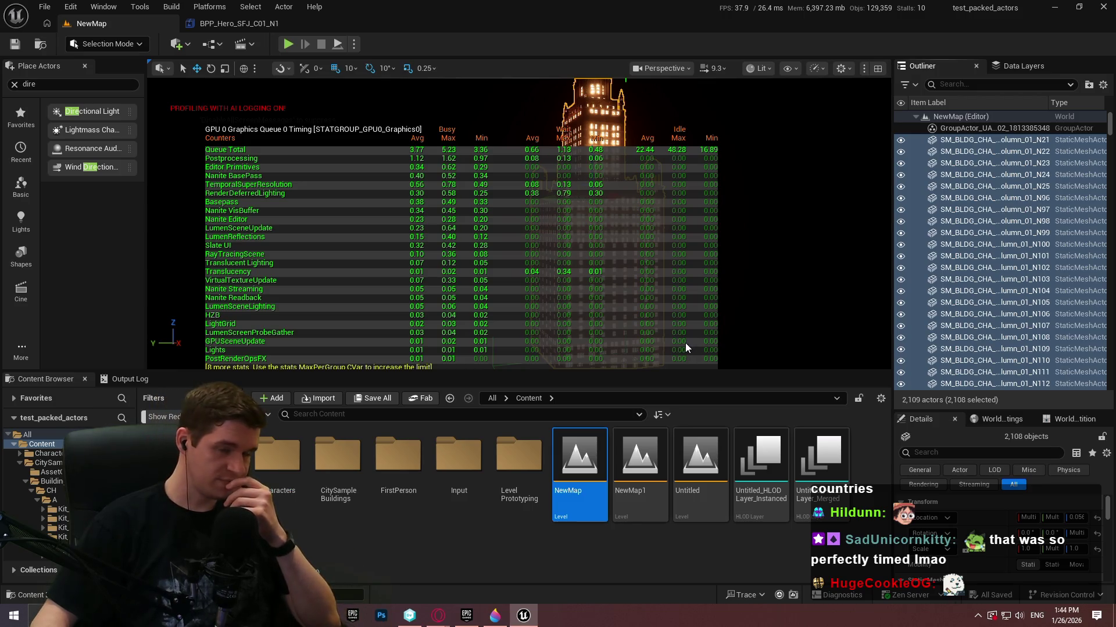
key("ctrl+d")
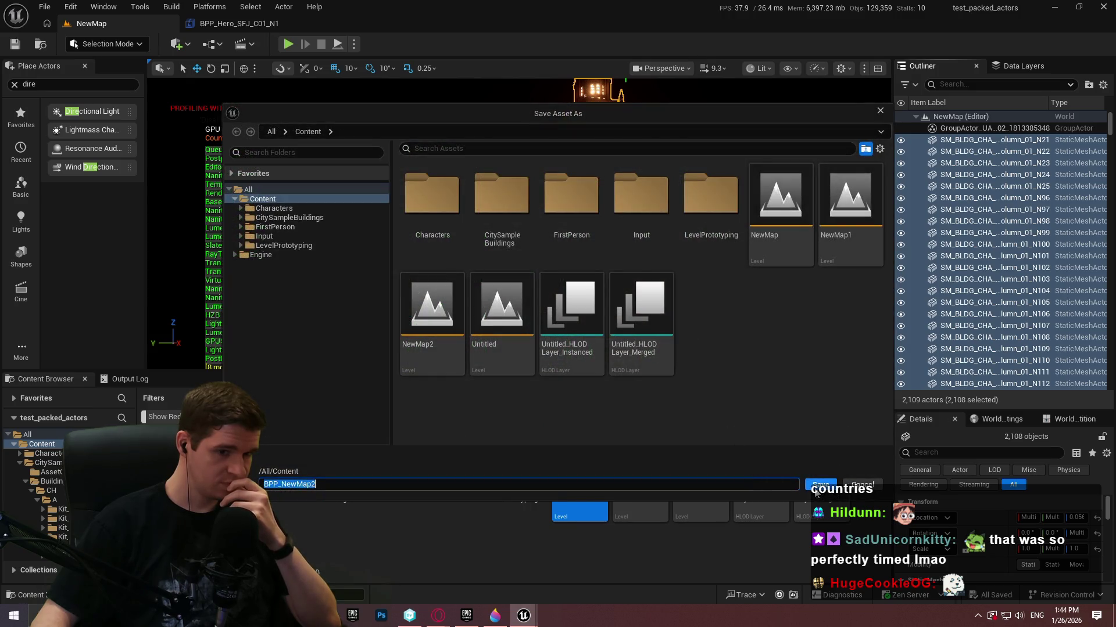
left_click(820, 484)
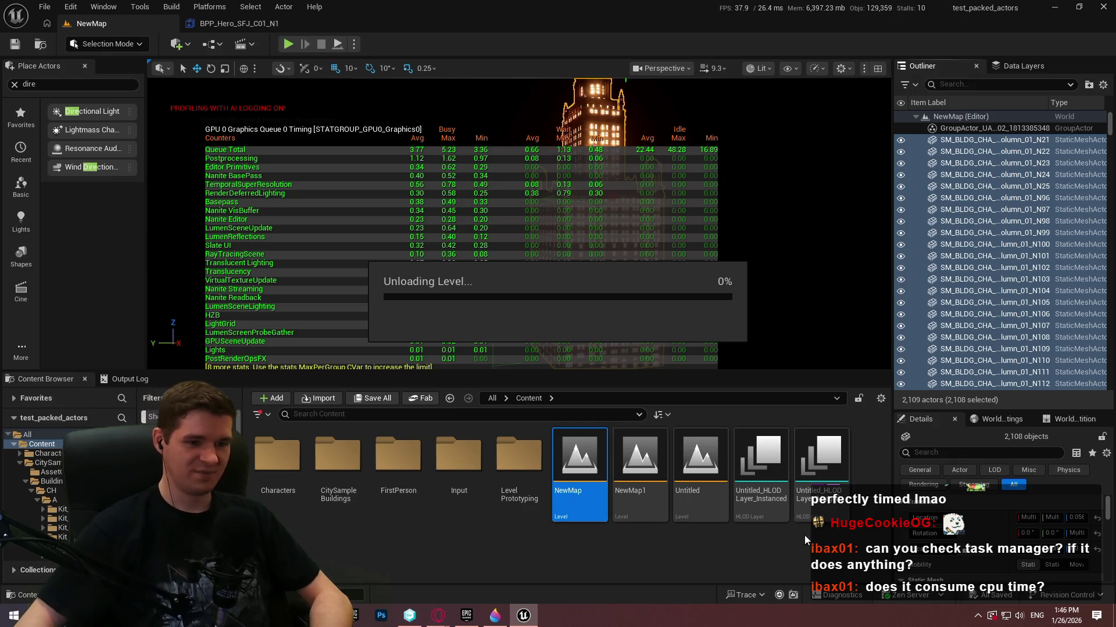
- Right-click the taskbar to reach Task Manager while the level unload hangs at 0%
right_click(738, 616)
left_click(779, 570)
left_click(573, 113)
left_click(563, 136)
left_click_drag(909, 82, 632, 98)
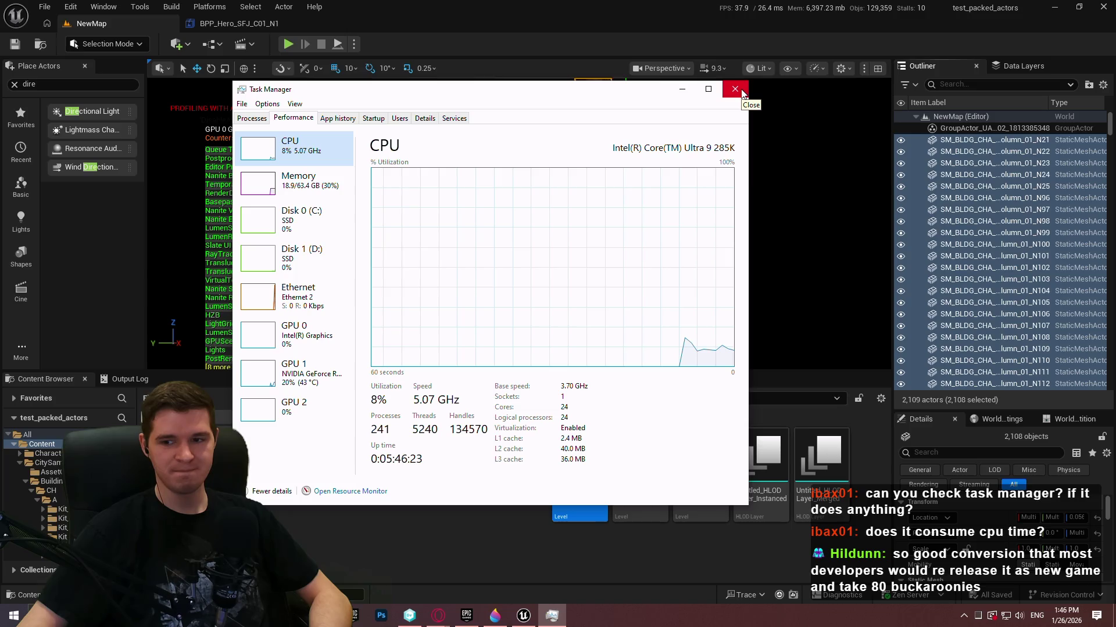
left_click(735, 89)
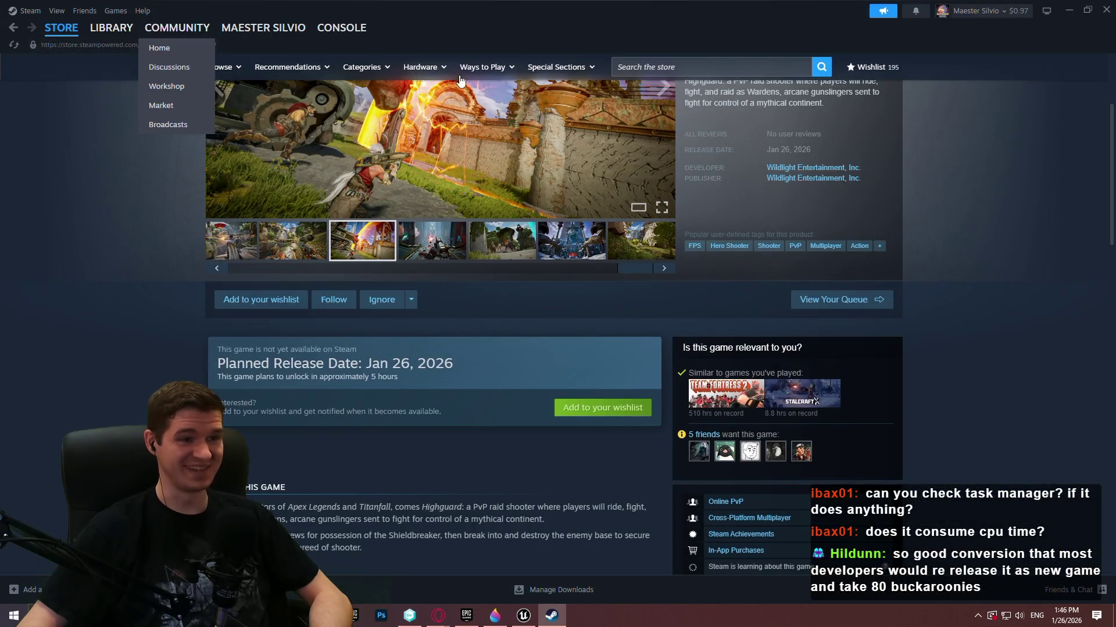
- Open the Mount & Blade II: Bannerlord workshop from the Steam library
left_click(723, 69)
type("bann")
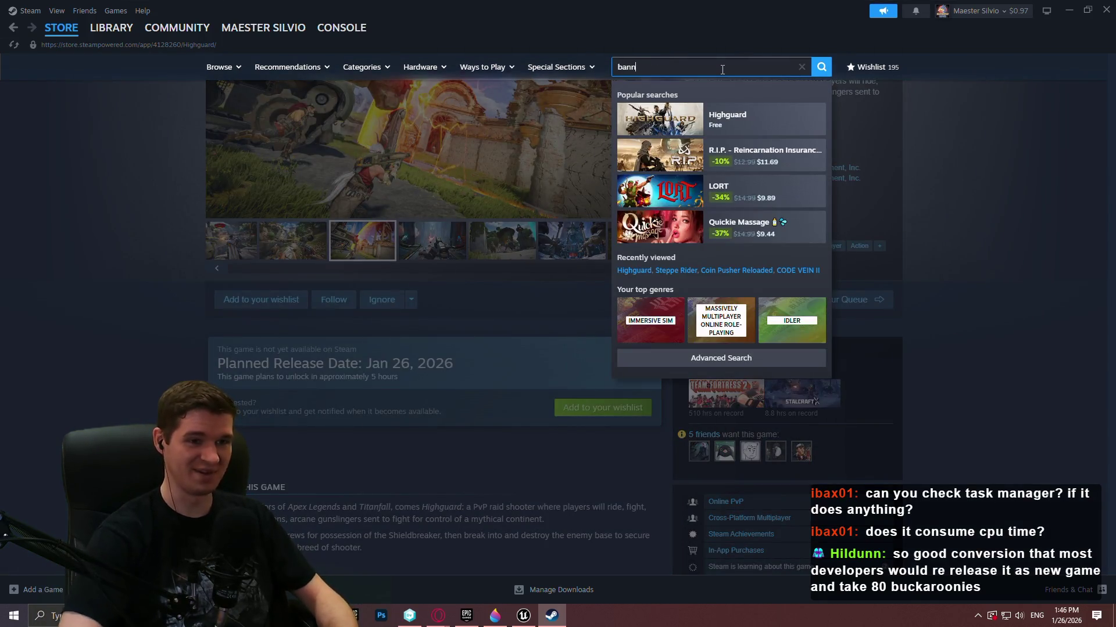
type("er")
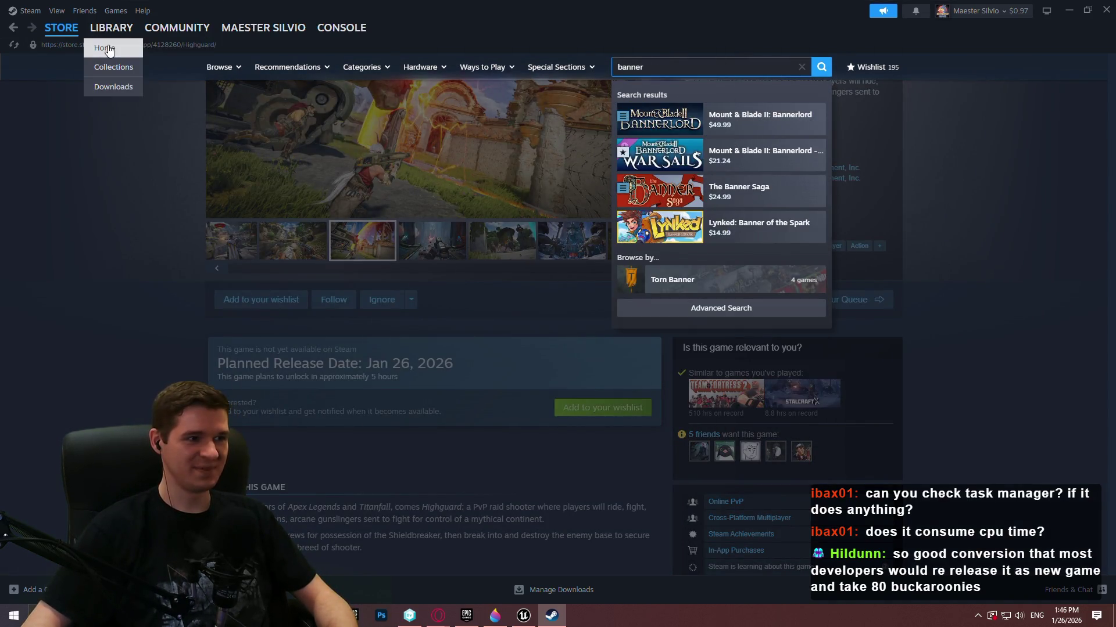
left_click(105, 48)
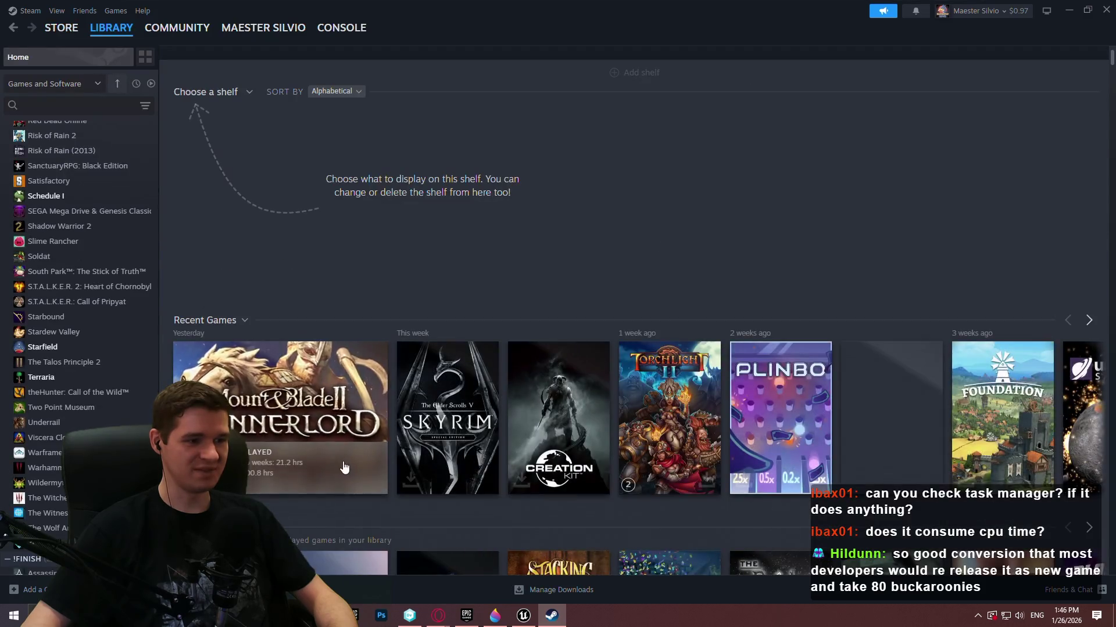
left_click(325, 430)
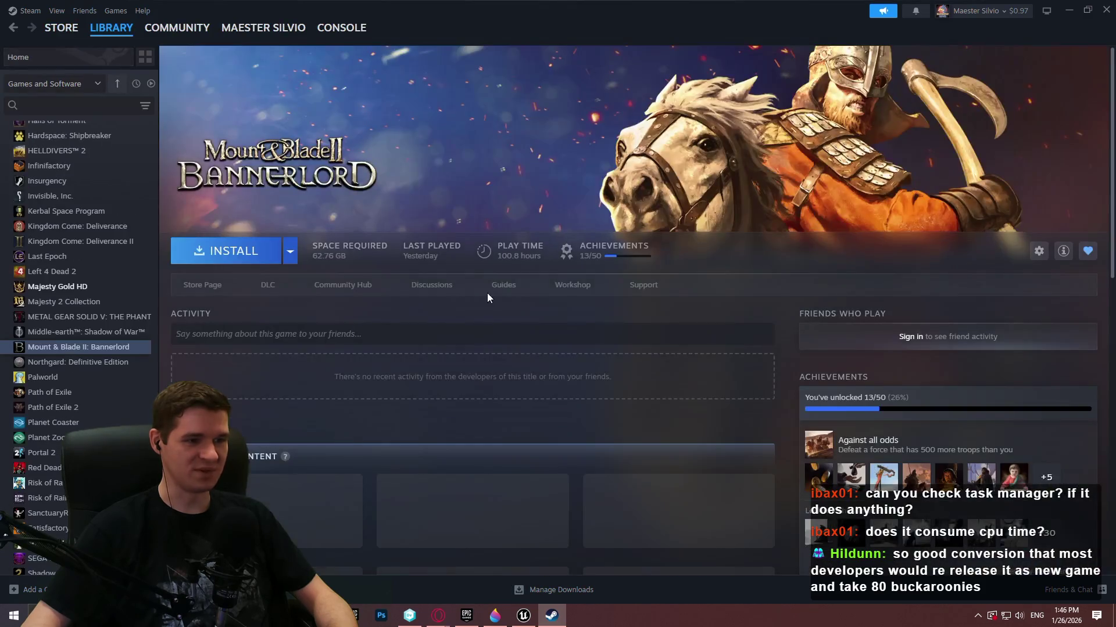
left_click(655, 286)
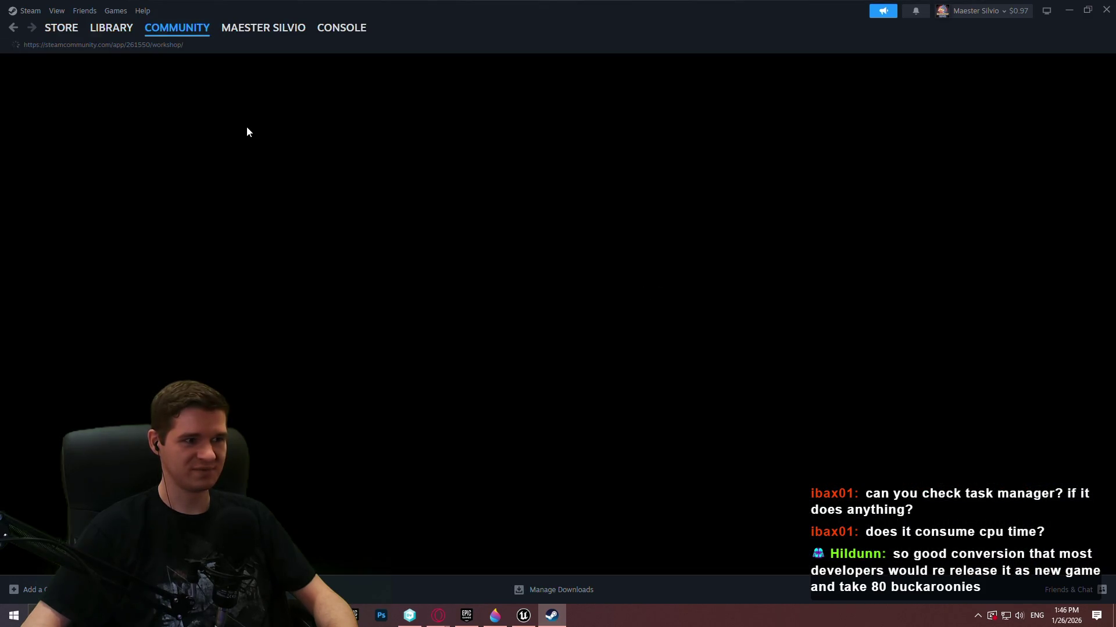
- List the most subscribed Bannerlord workshop mods and scroll through them
scroll(645, 372, "down", 8)
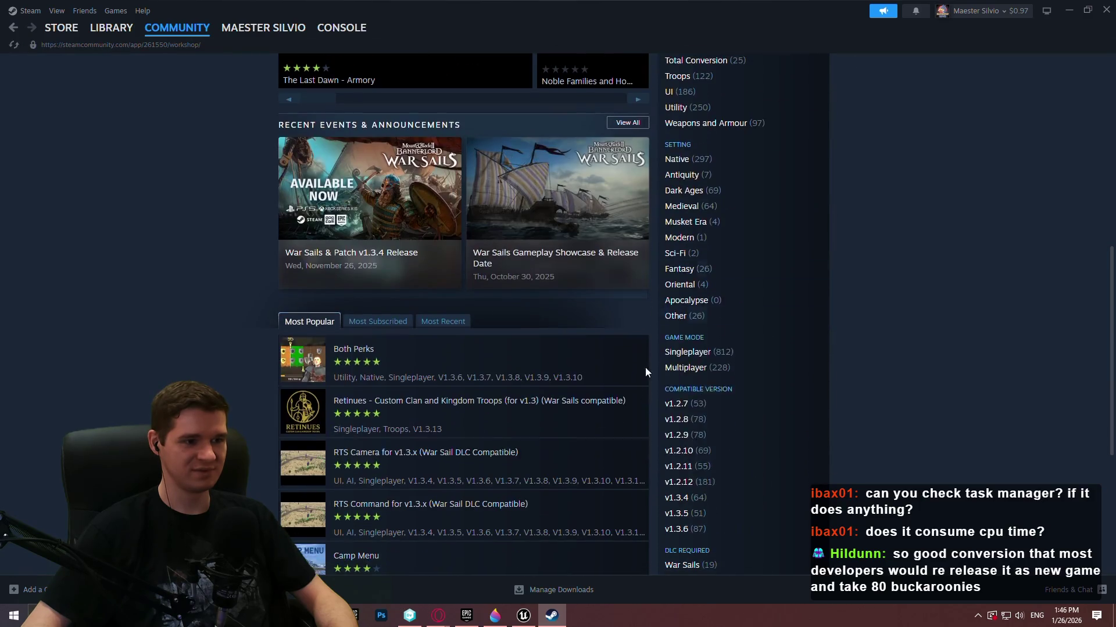
left_click(378, 321)
scroll(459, 352, "down", 4)
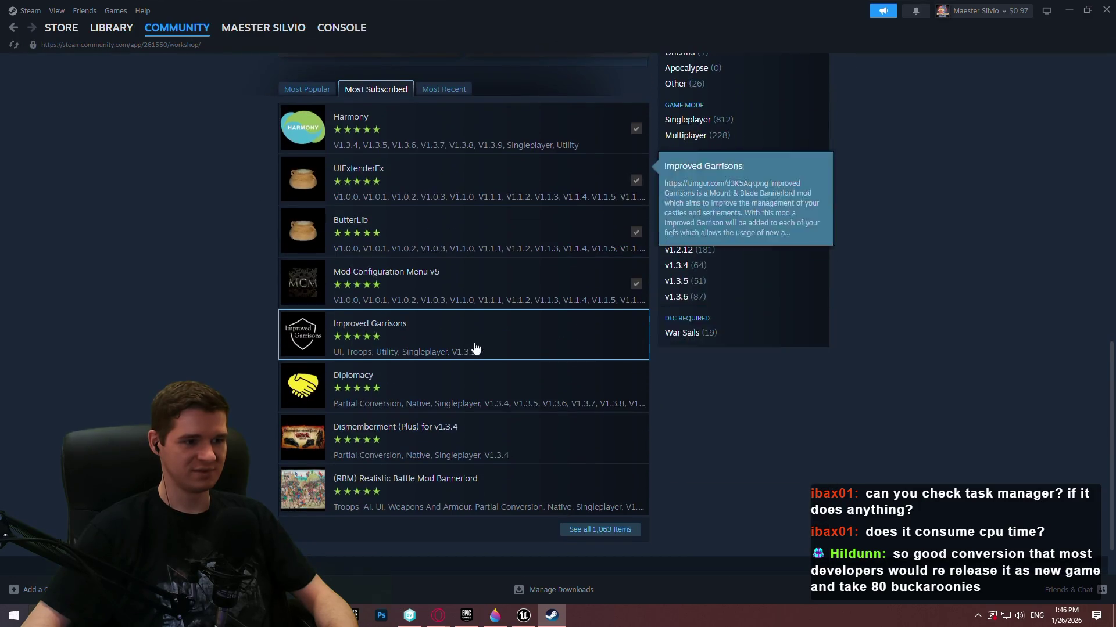
scroll(481, 331, "up", 10)
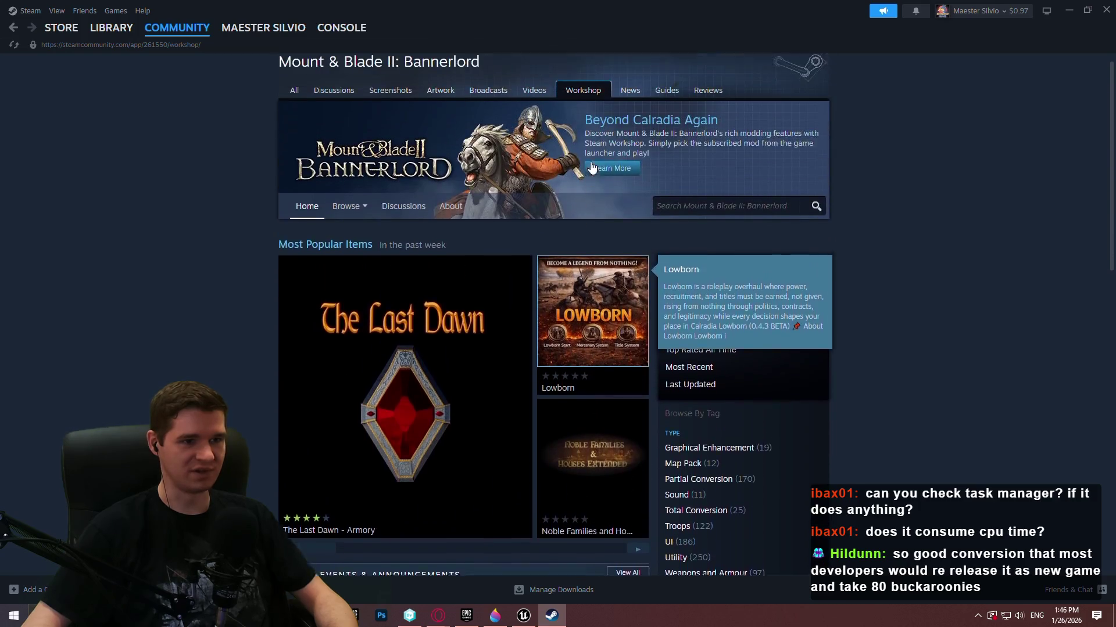
scroll(592, 168, "up", 1)
- Browse all Bannerlord workshop items and open the Shokuho: Dreams of Legends page
left_click(361, 226)
left_click(345, 239)
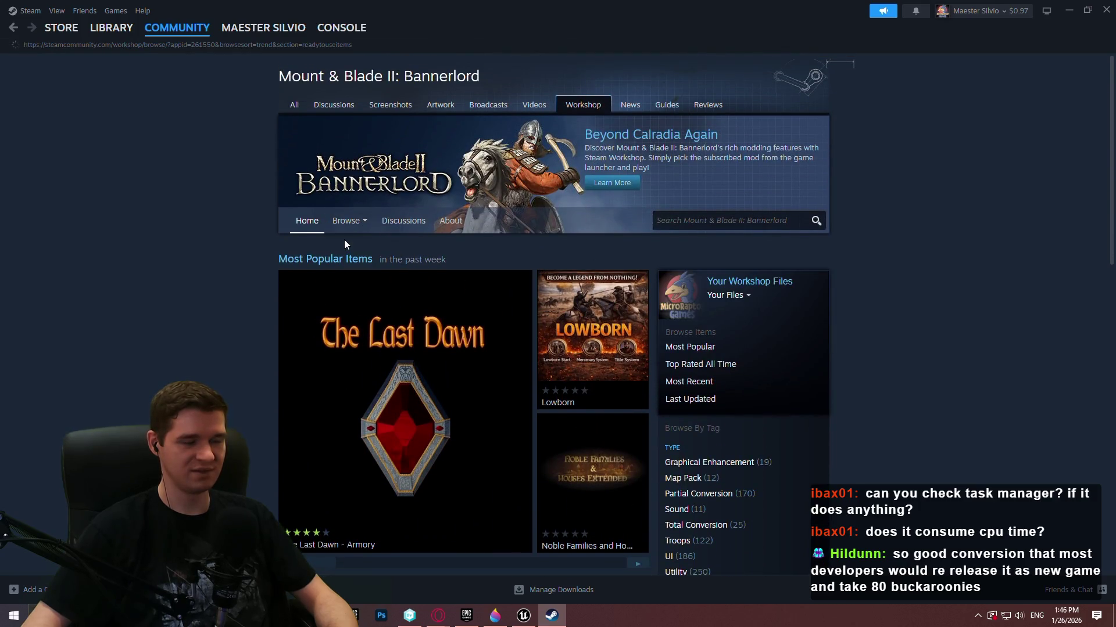
left_click(618, 264)
scroll(503, 360, "down", 3)
scroll(502, 360, "down", 2)
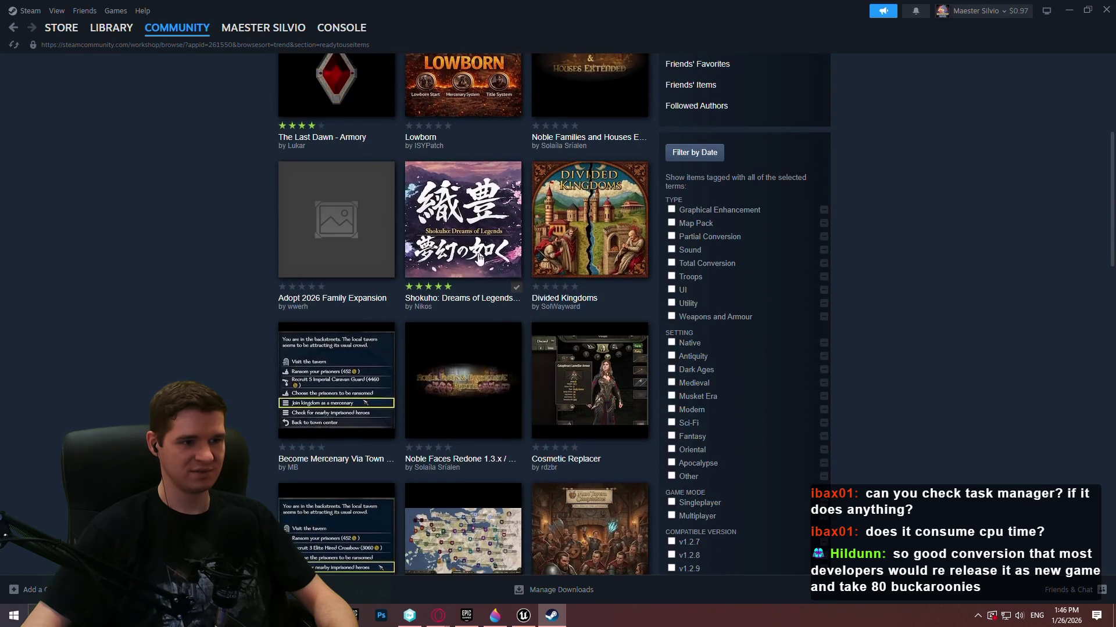
scroll(458, 190, "down", 1)
scroll(473, 256, "down", 5)
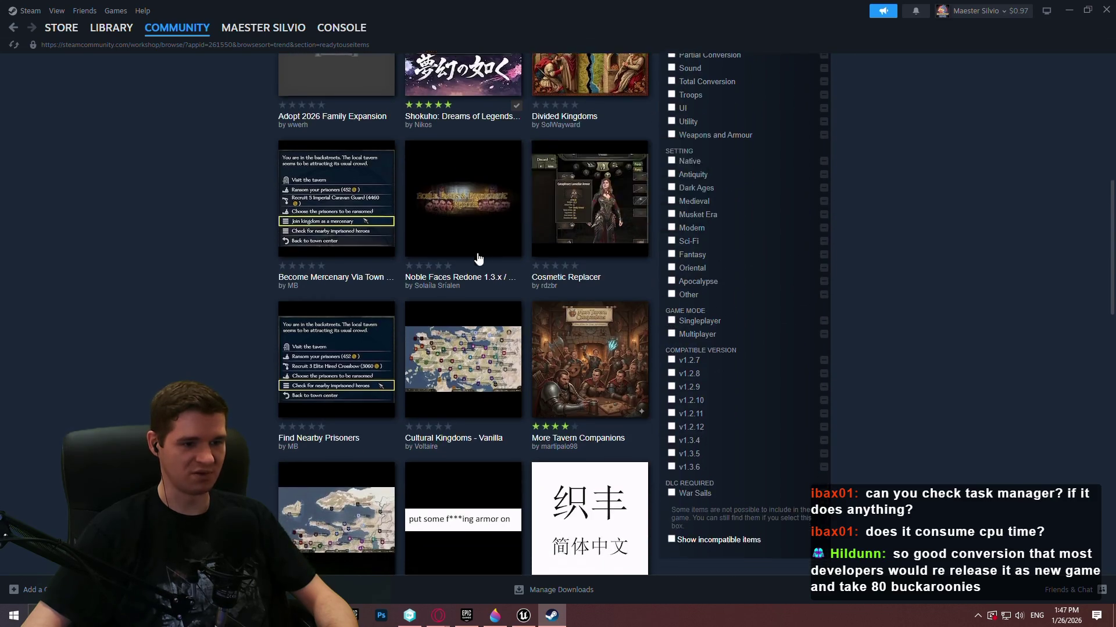
scroll(471, 227, "up", 7)
left_click(445, 249)
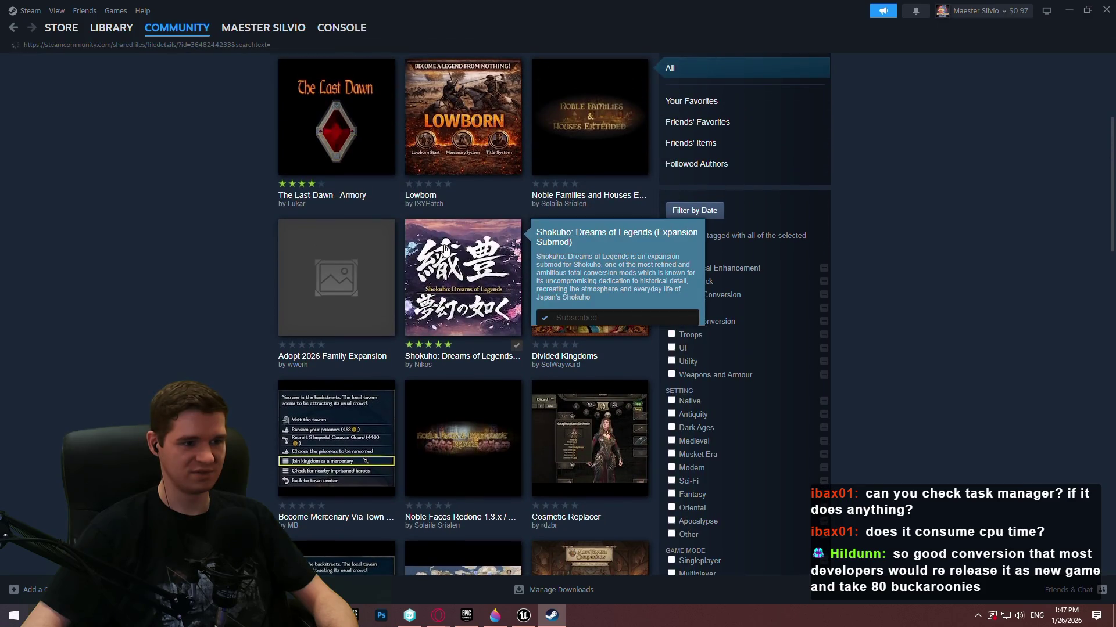
- Open the base Shokuho mod's workshop page and view its screenshots full size
scroll(483, 395, "down", 3)
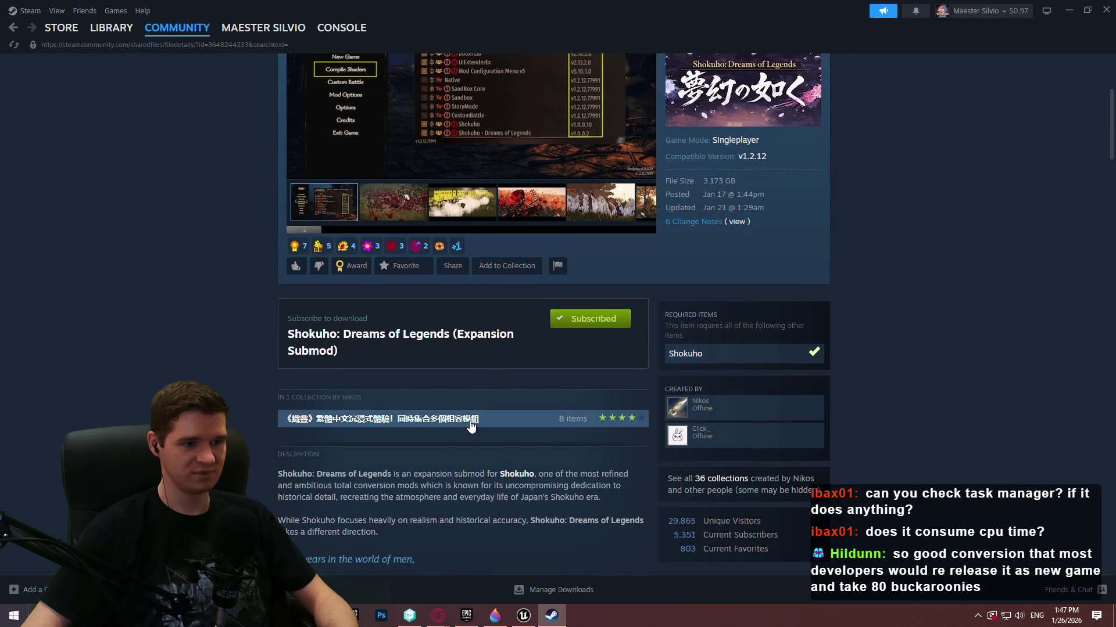
scroll(468, 420, "down", 3)
left_click(523, 303)
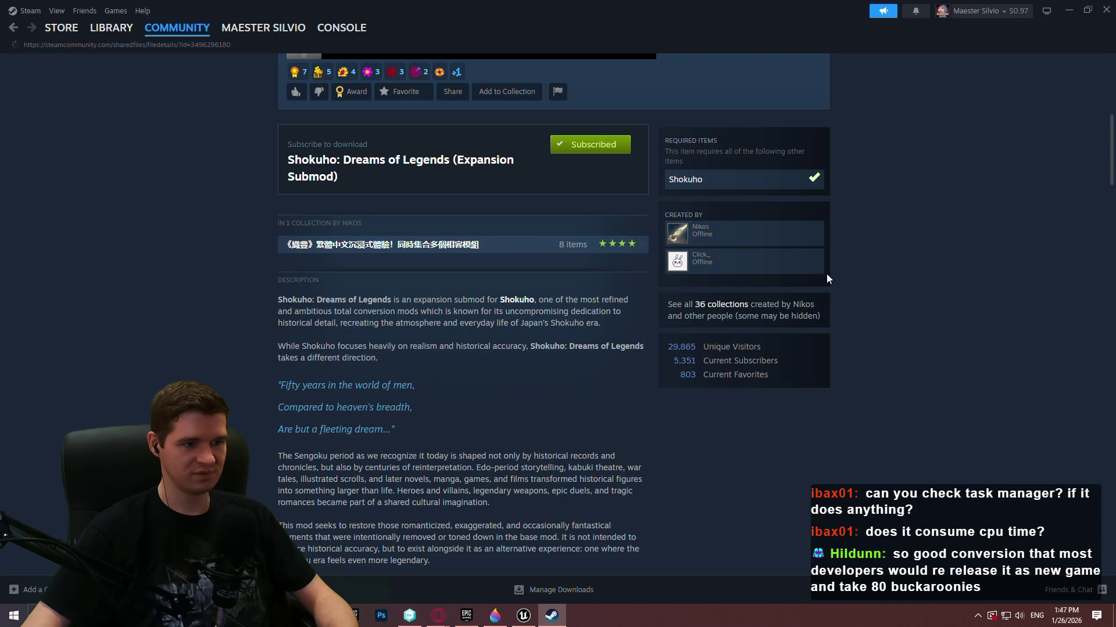
scroll(869, 317, "down", 2)
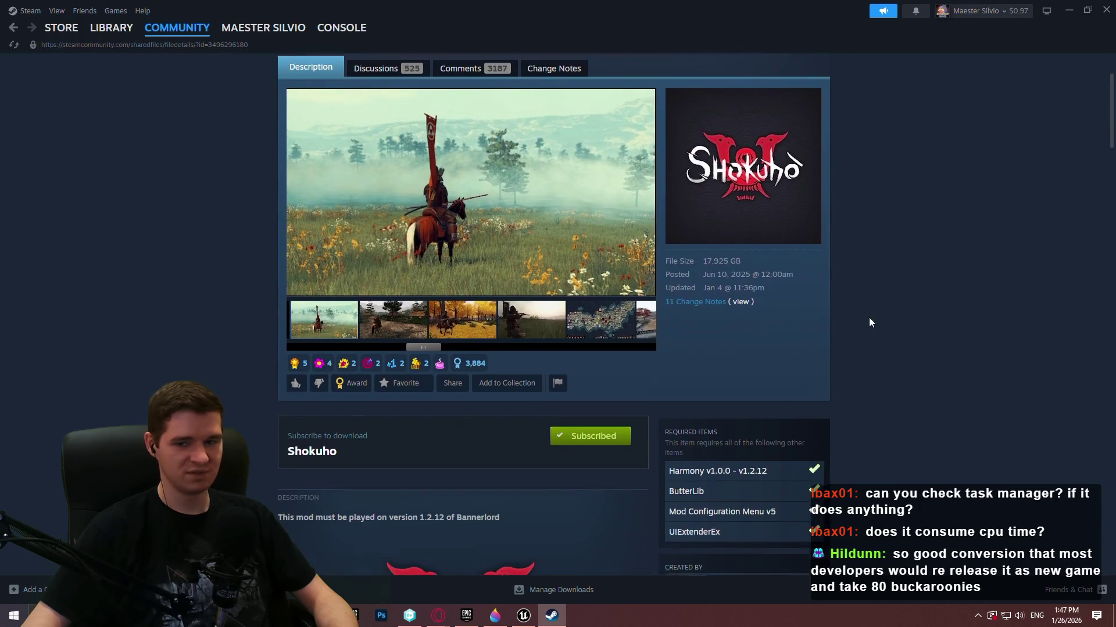
scroll(480, 391, "up", 2)
mouse_move(417, 462)
left_mouse_down()
mouse_move(284, 462)
mouse_move(331, 463)
left_mouse_up()
left_click(517, 333)
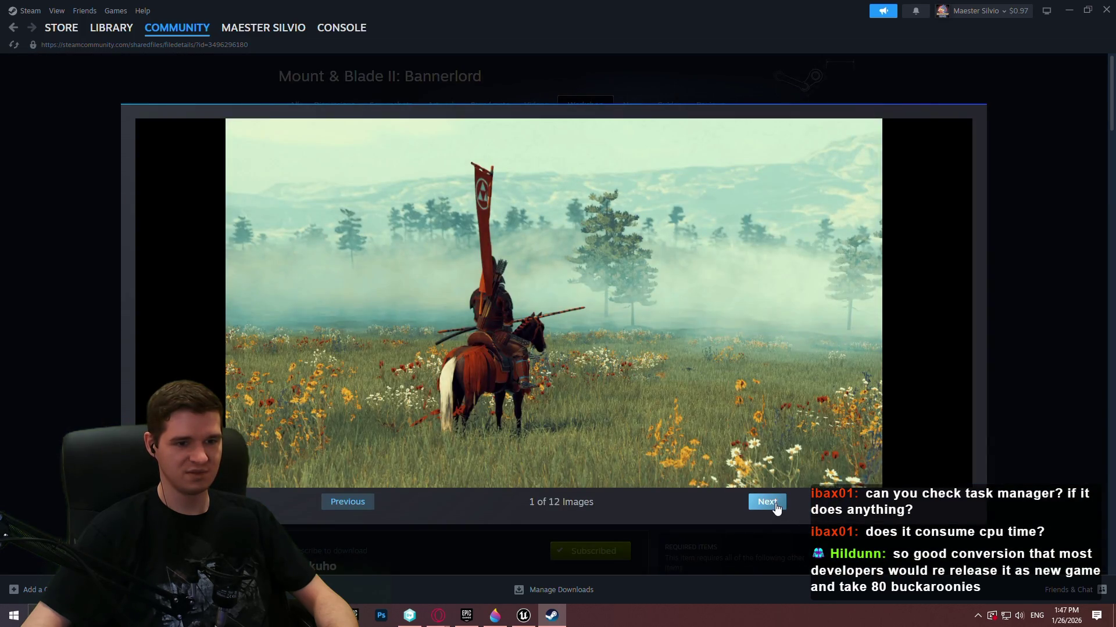
- Step through all 12 Shokuho screenshots, then close the viewer and go back to Dreams of Legends
left_click(767, 502)
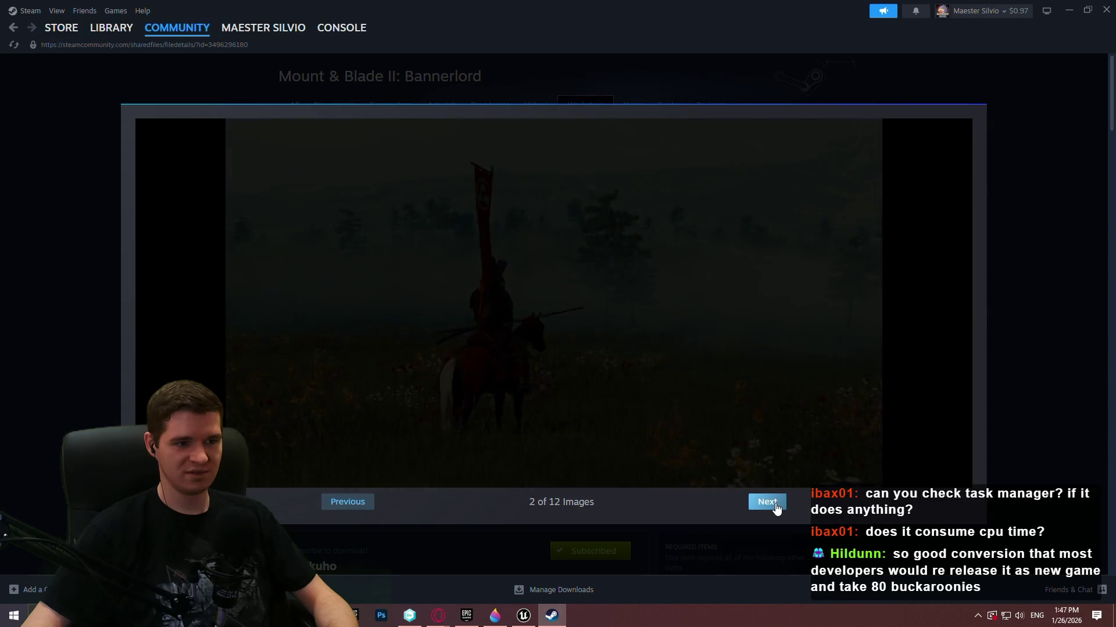
left_click(767, 502)
left_click(773, 508)
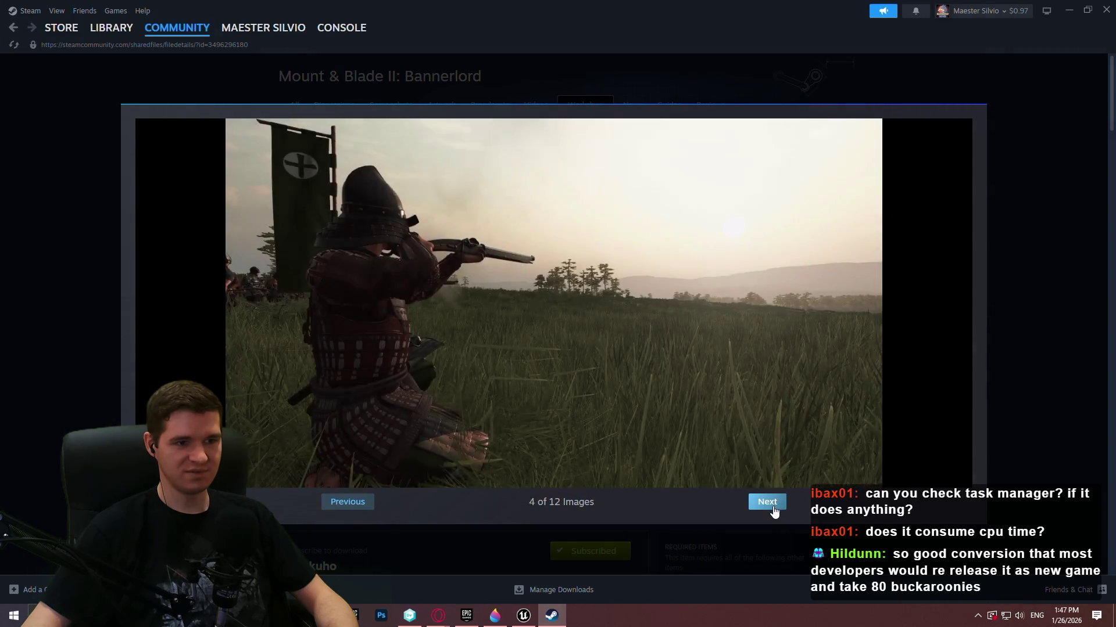
left_click(773, 508)
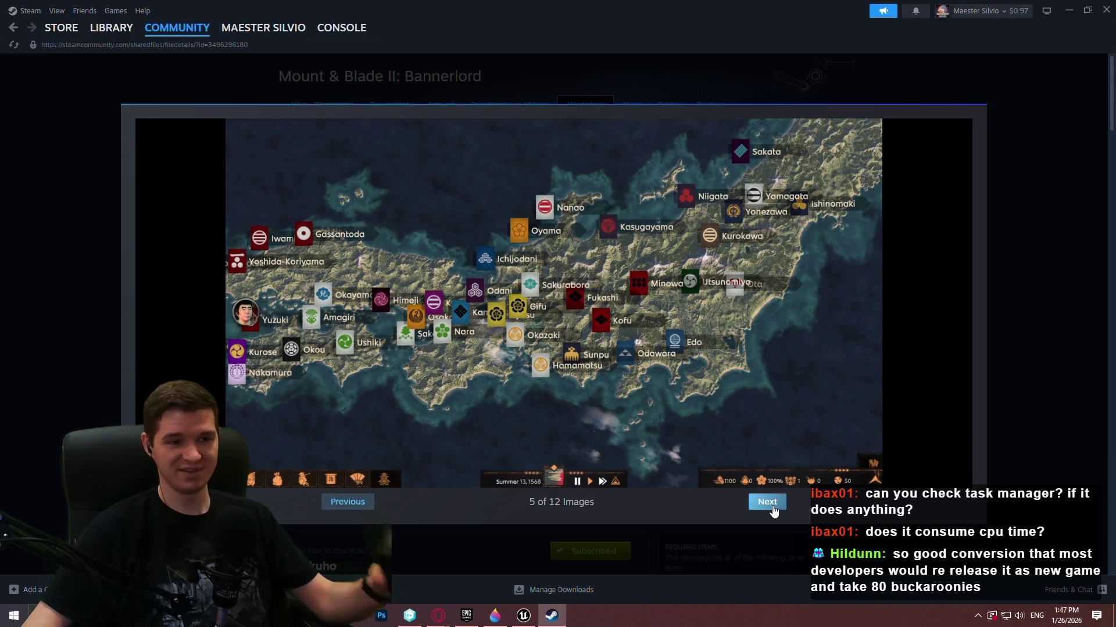
left_click(773, 508)
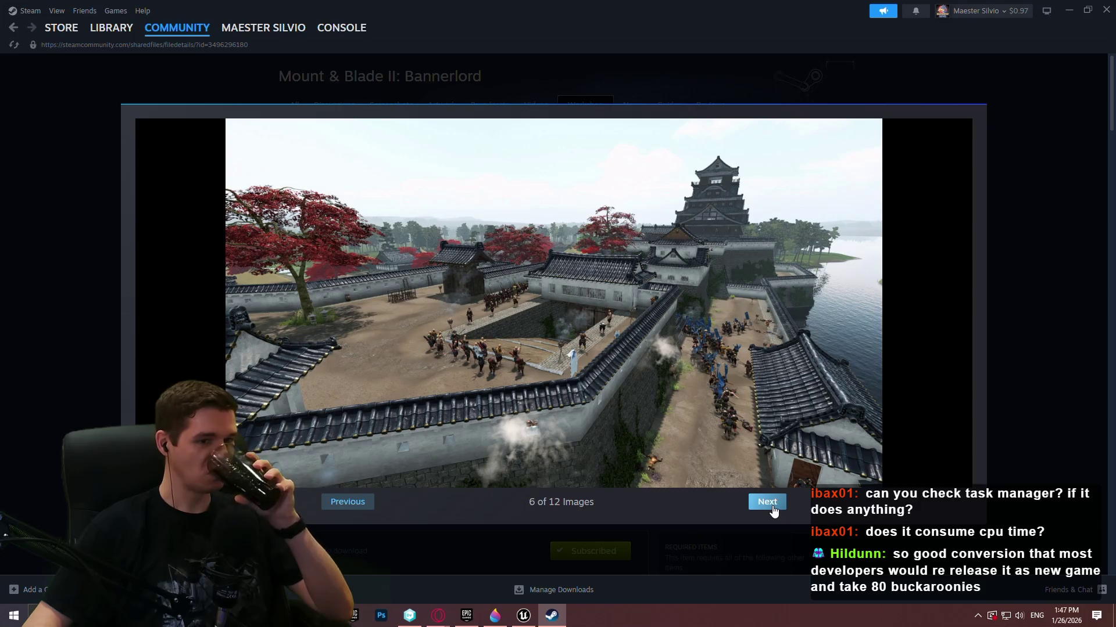
left_click(773, 507)
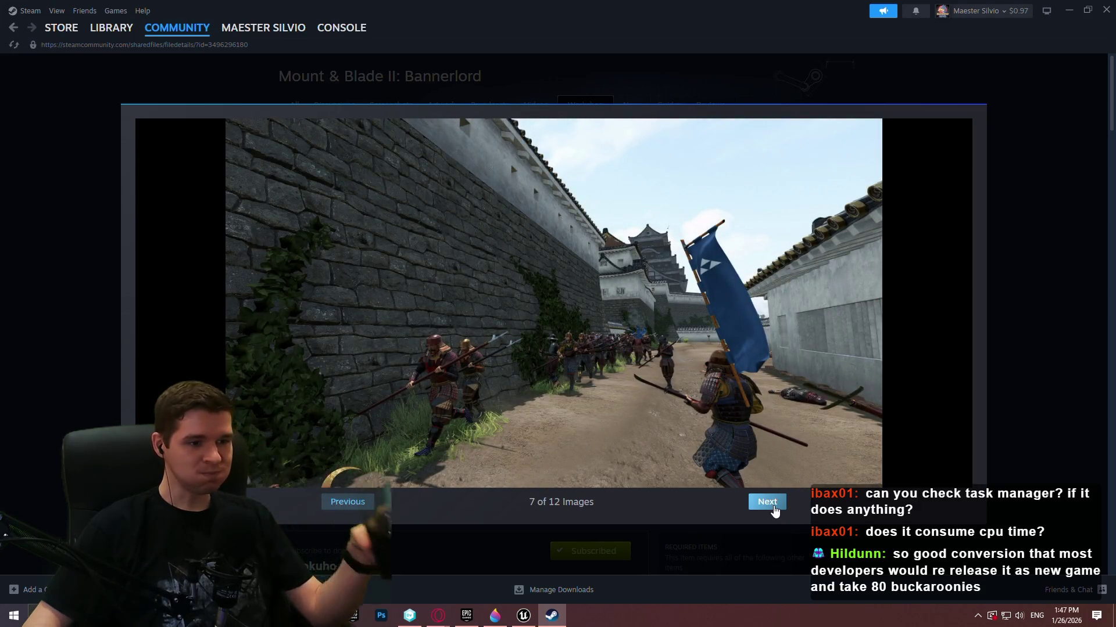
left_click(774, 508)
left_click(774, 509)
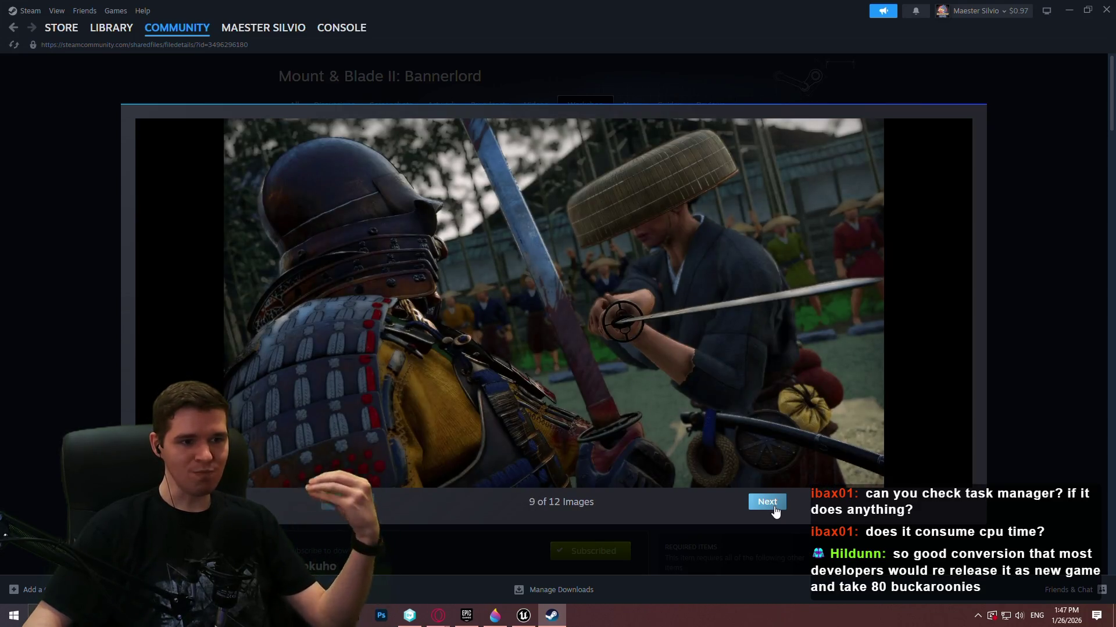
left_click(775, 510)
left_click(777, 510)
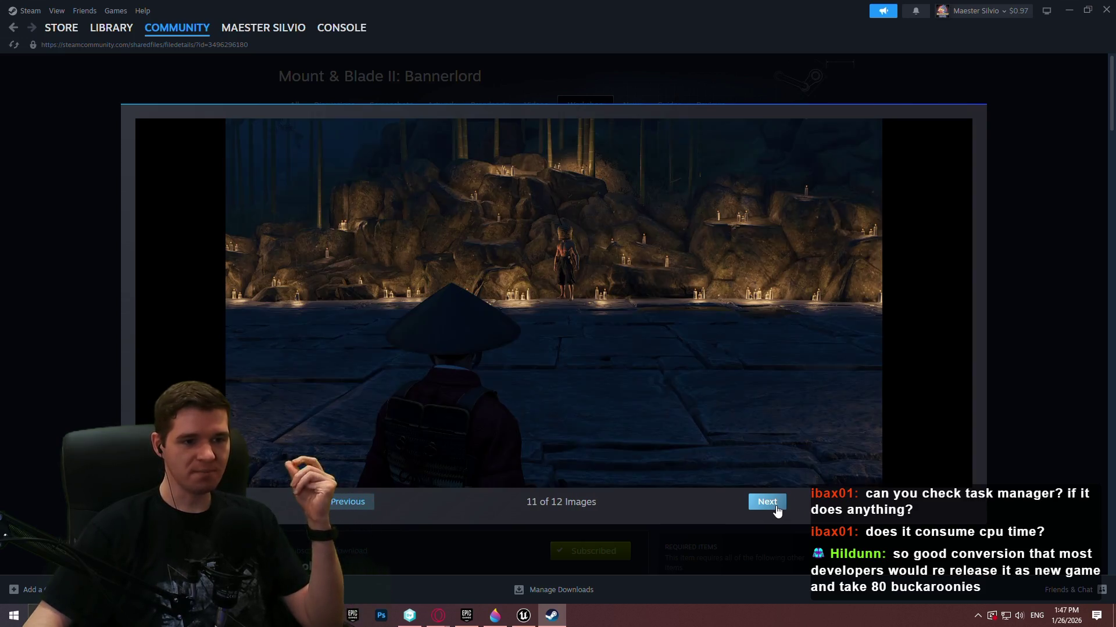
left_click(778, 511)
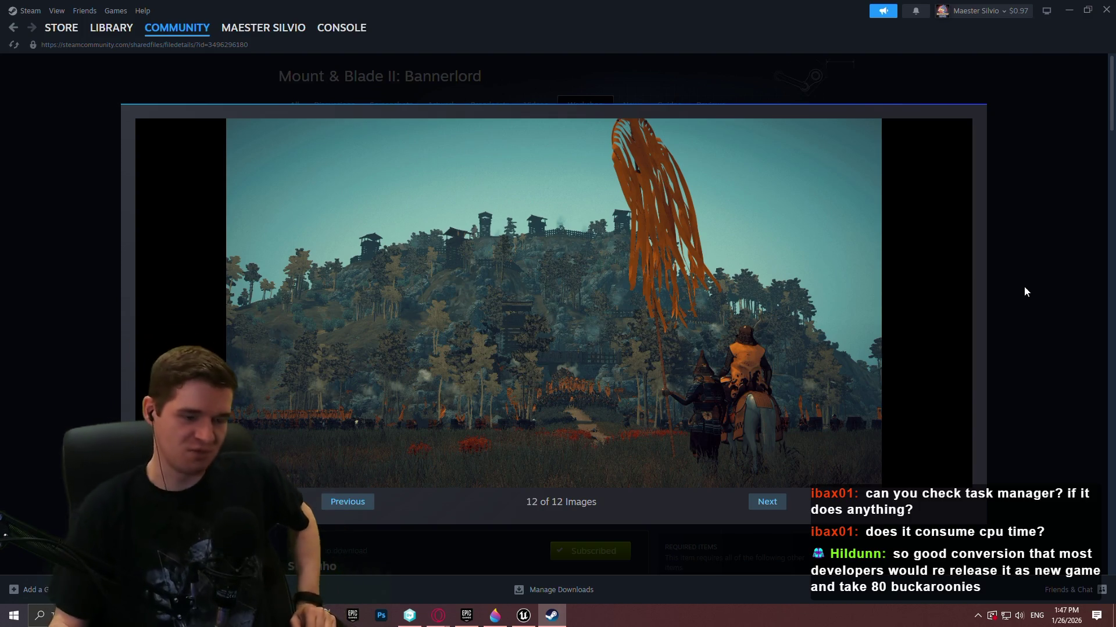
left_click(1025, 291)
left_click(12, 28)
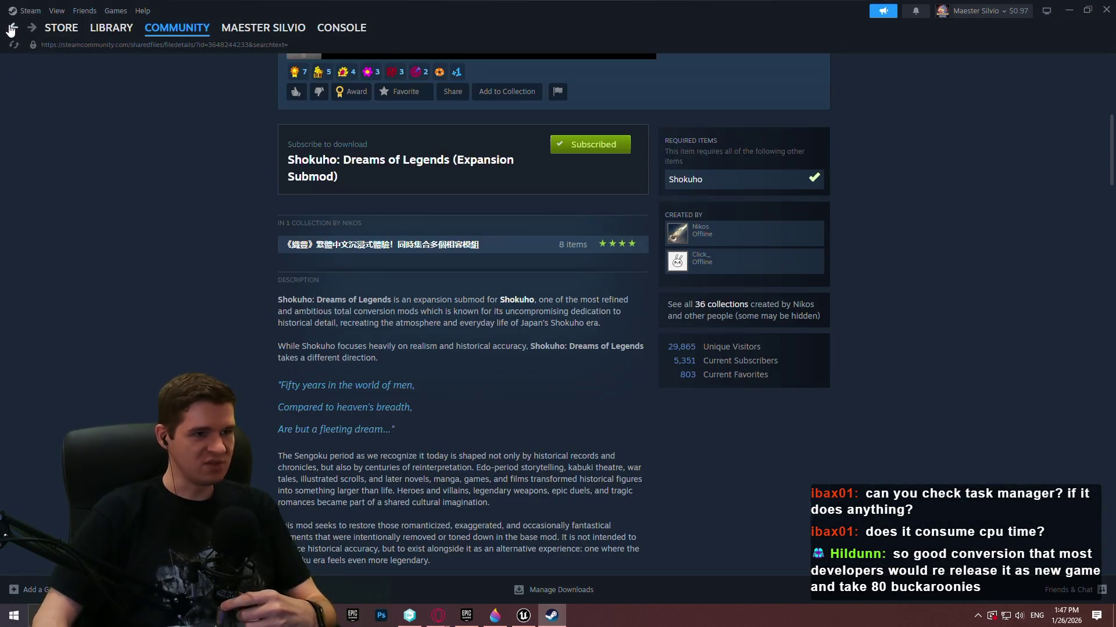
- Scroll down through the Dreams of Legends description and back up, then return to the workshop list
scroll(371, 250, "up", 7)
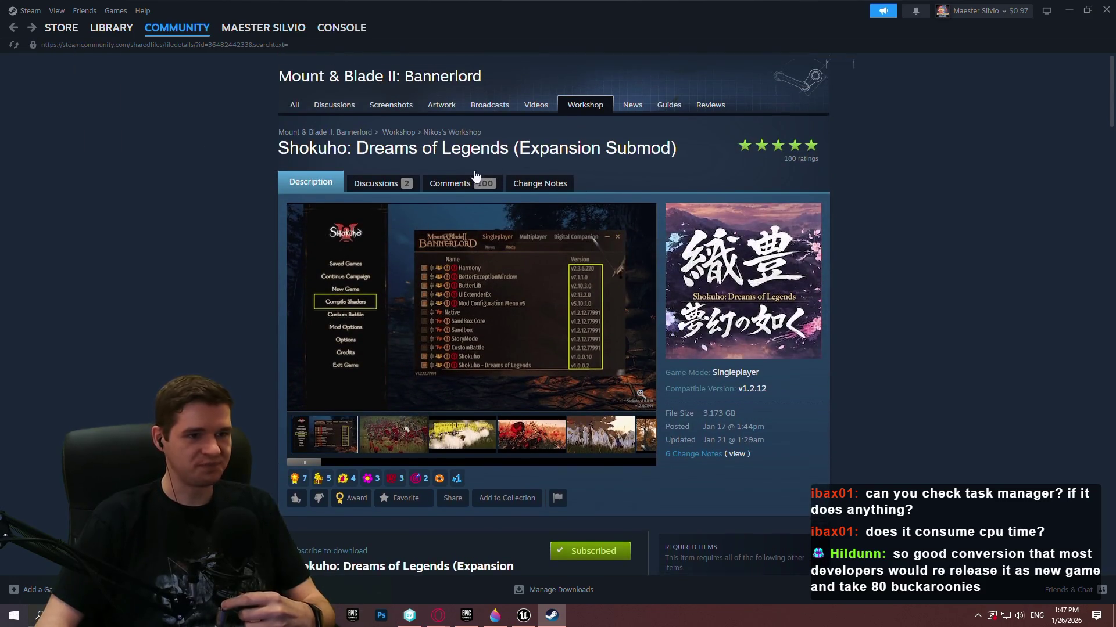
scroll(411, 363, "down", 12)
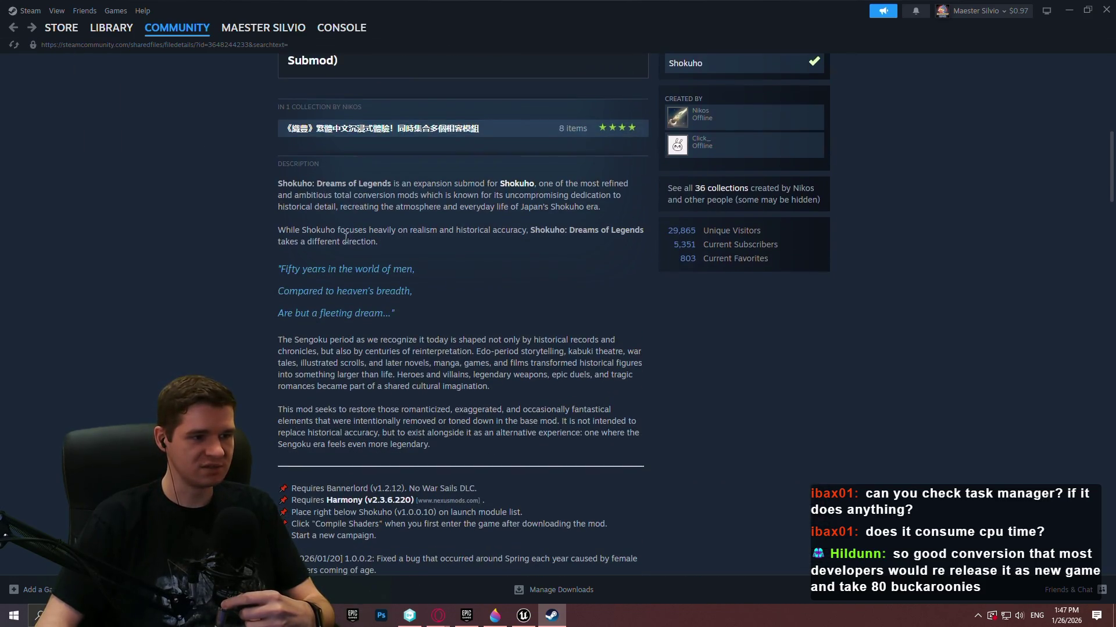
scroll(418, 349, "down", 5)
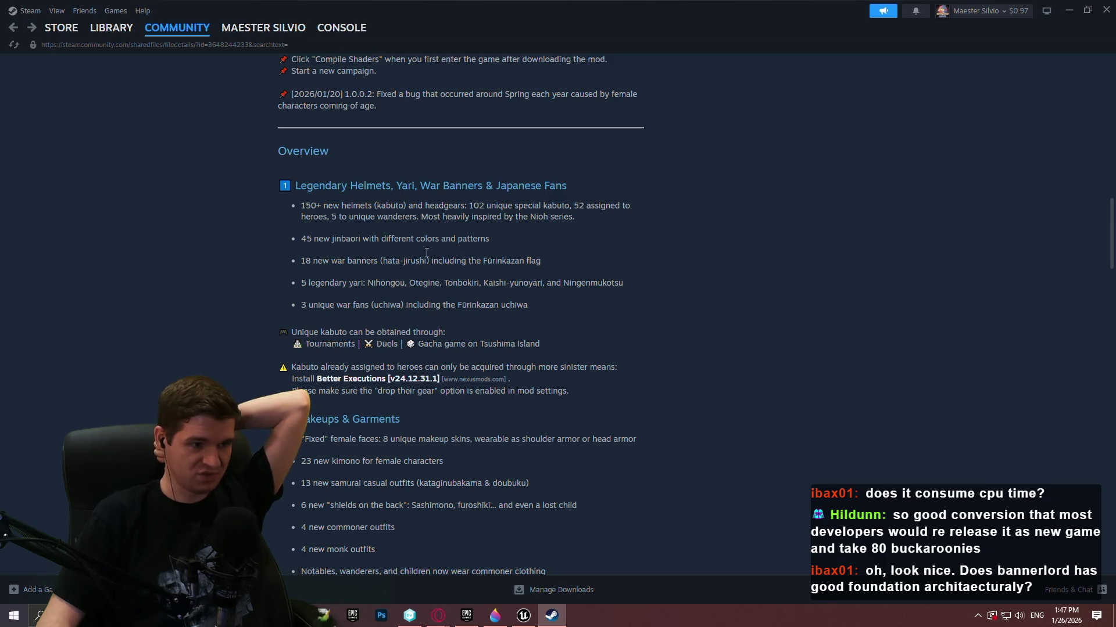
scroll(439, 253, "down", 2)
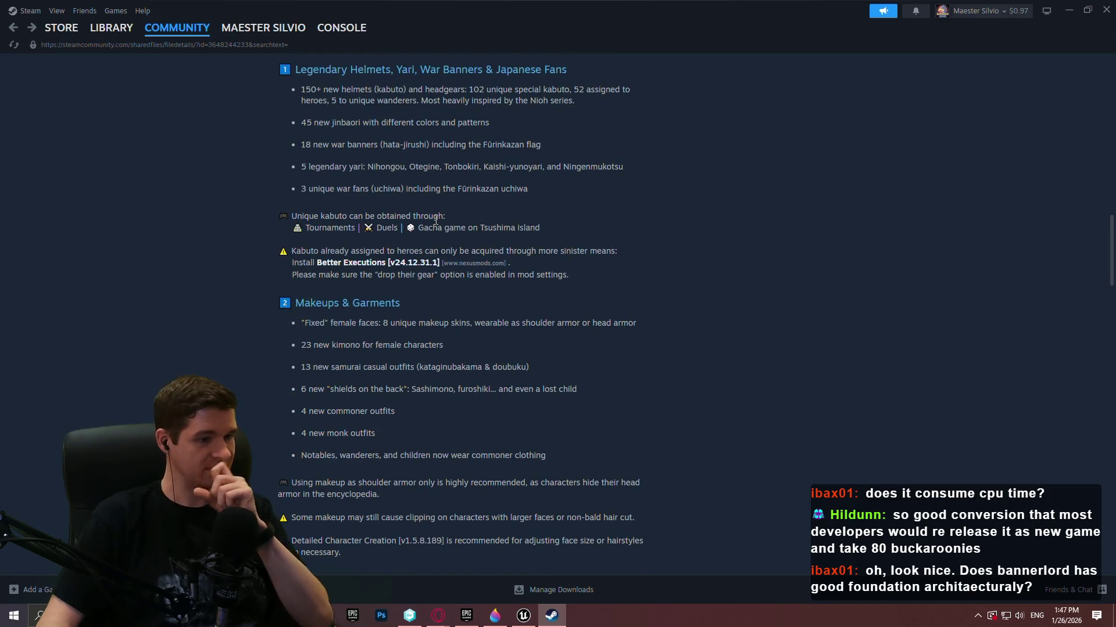
scroll(435, 221, "down", 3)
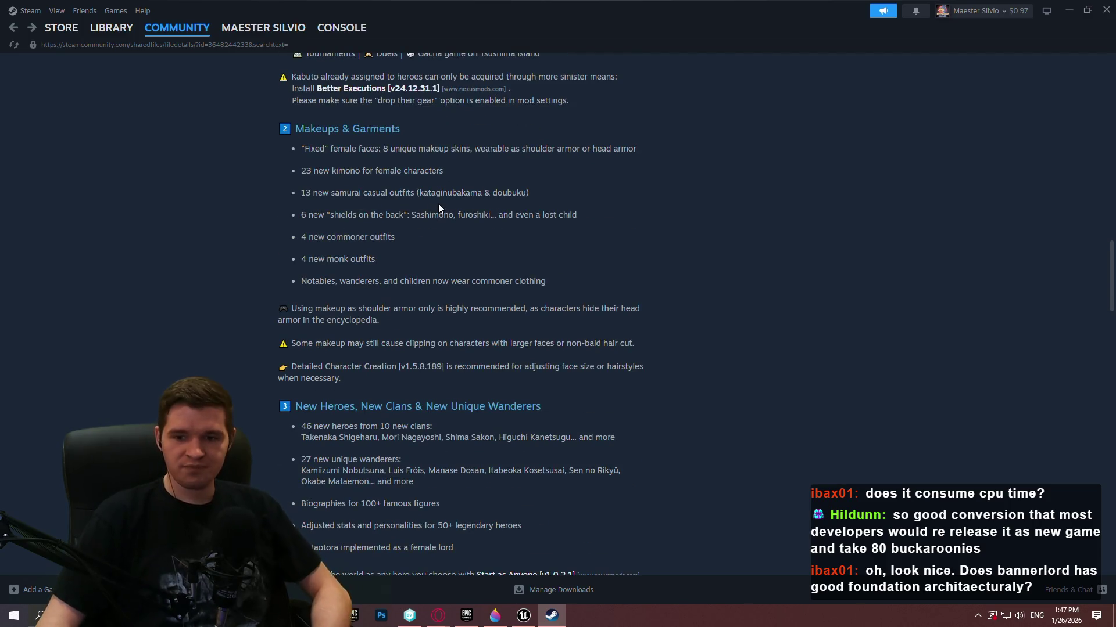
scroll(464, 208, "down", 1)
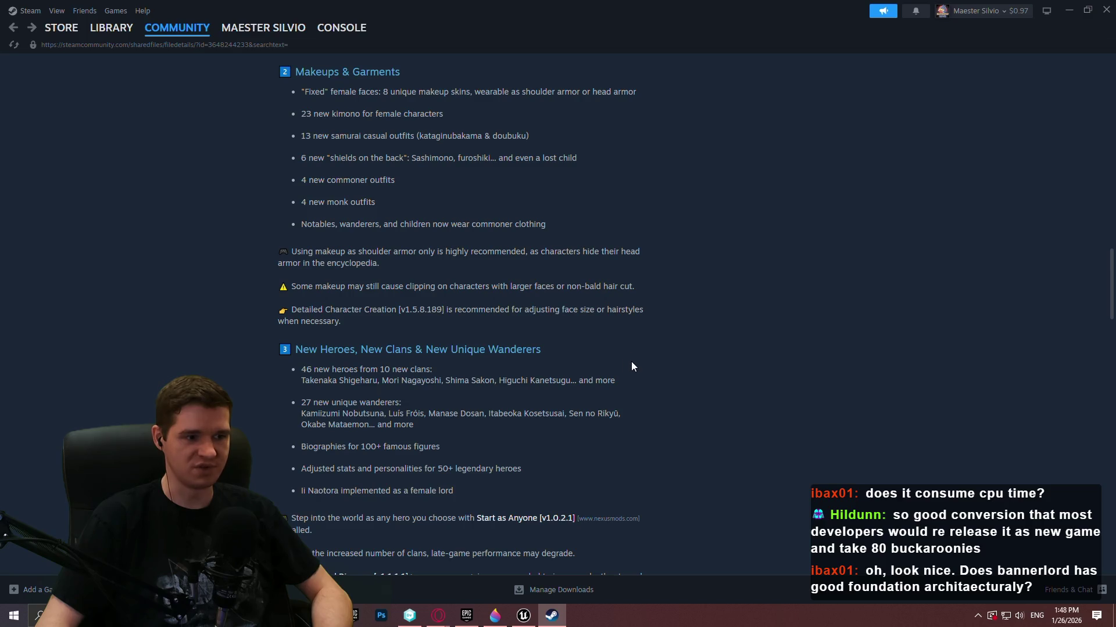
scroll(632, 360, "down", 6)
scroll(634, 347, "down", 3)
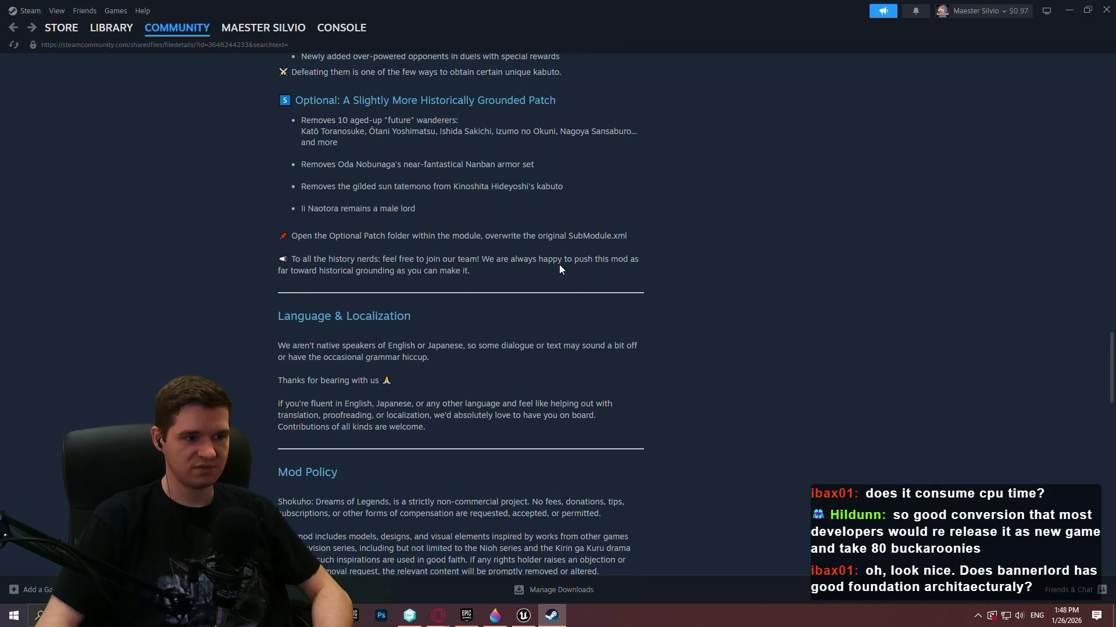
scroll(559, 268, "down", 6)
scroll(556, 250, "up", 9)
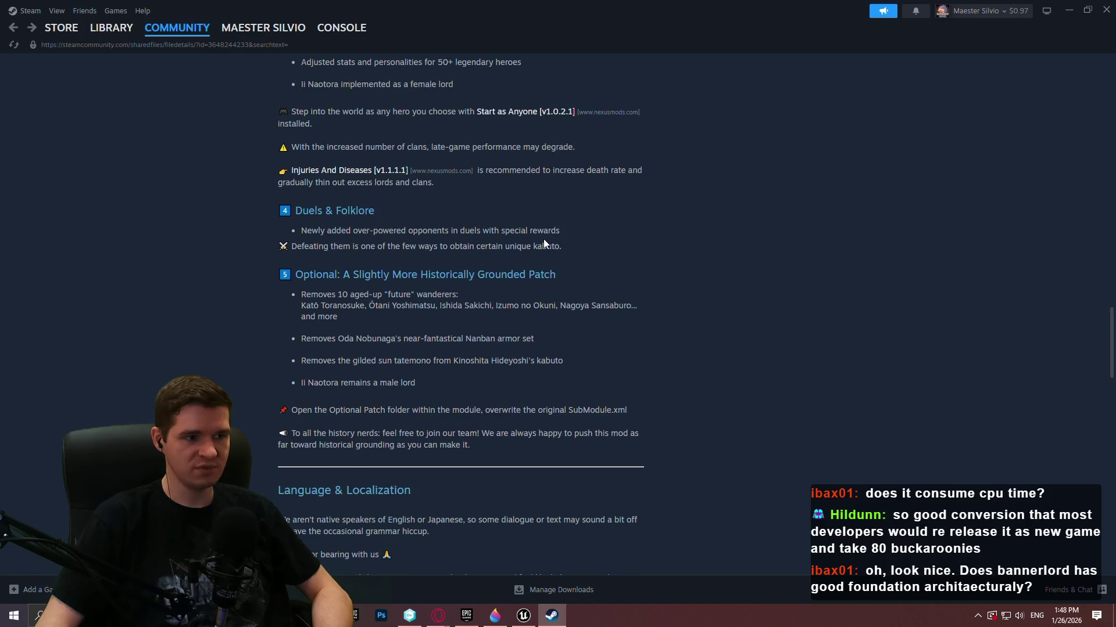
scroll(540, 255, "up", 4)
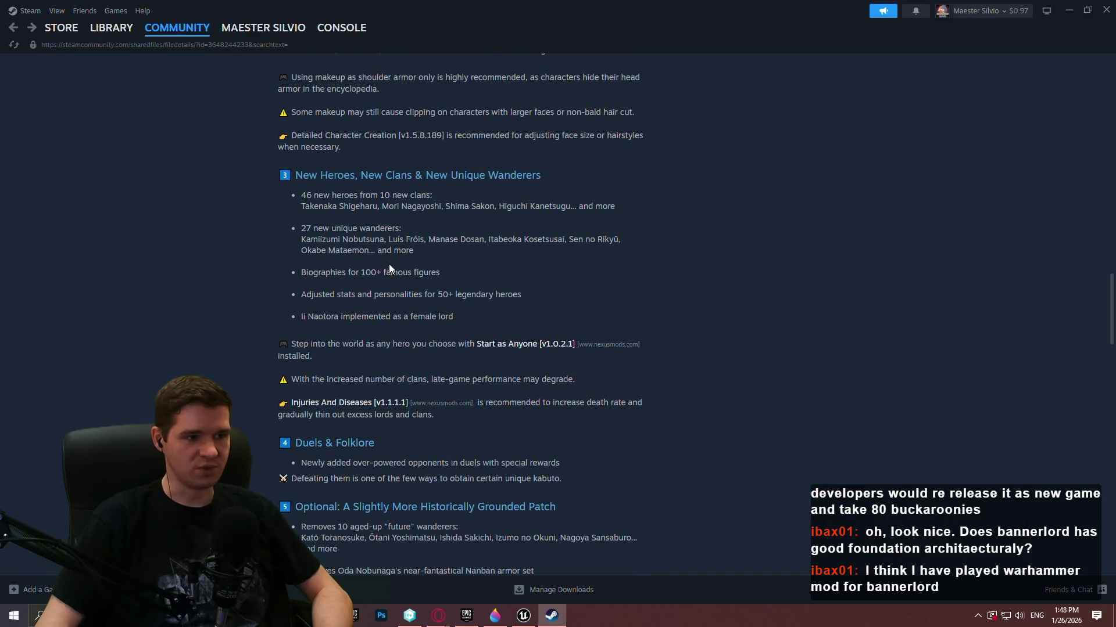
scroll(389, 265, "up", 7)
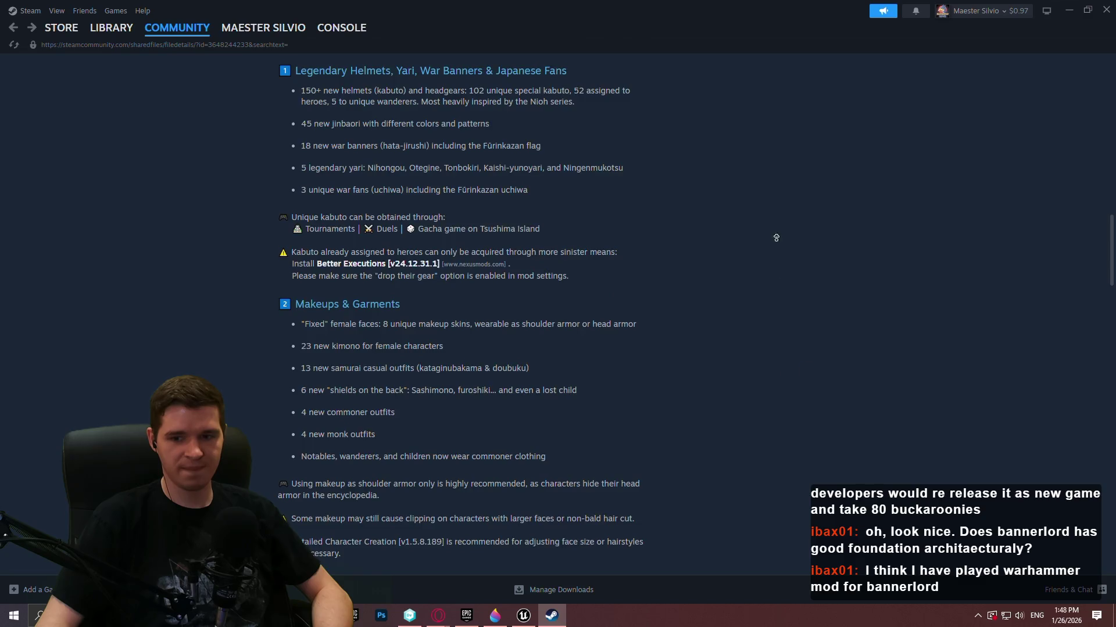
scroll(776, 238, "up", 15)
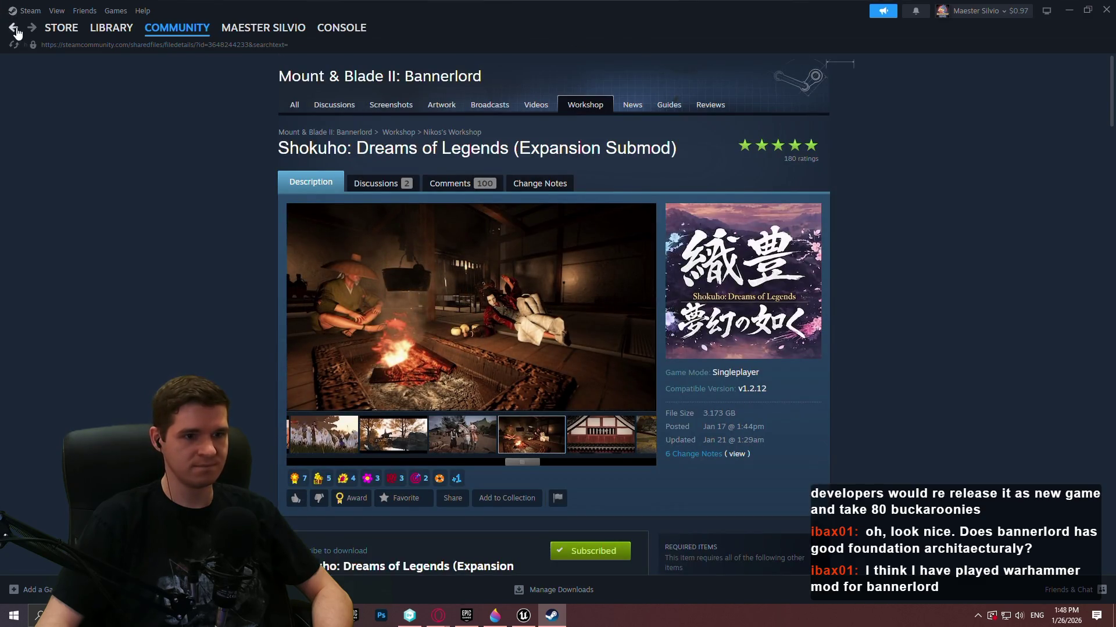
left_click(14, 28)
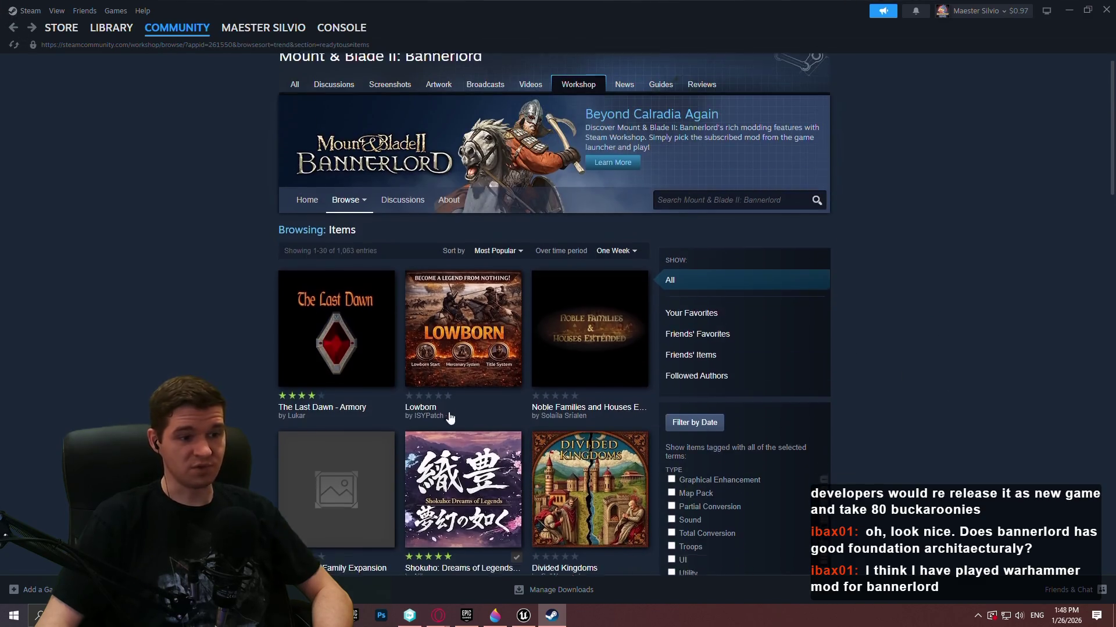
- Open the Mount & Blade II: Bannerlord store page from the Steam library
scroll(480, 202, "down", 7)
scroll(316, 276, "down", 8)
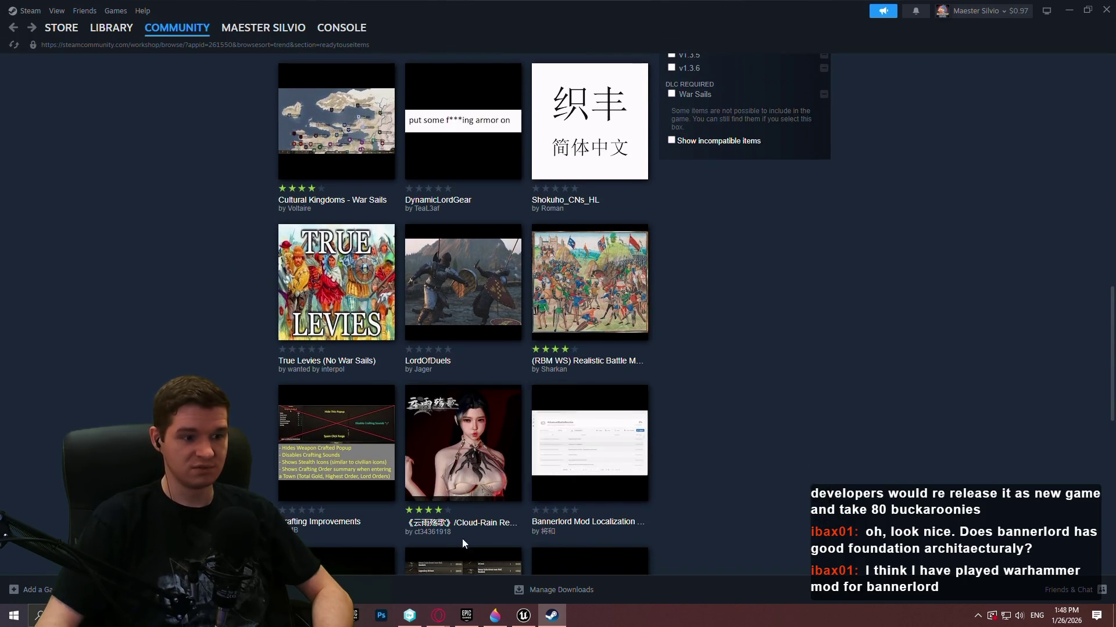
mouse_move(512, 456)
scroll(508, 439, "down", 3)
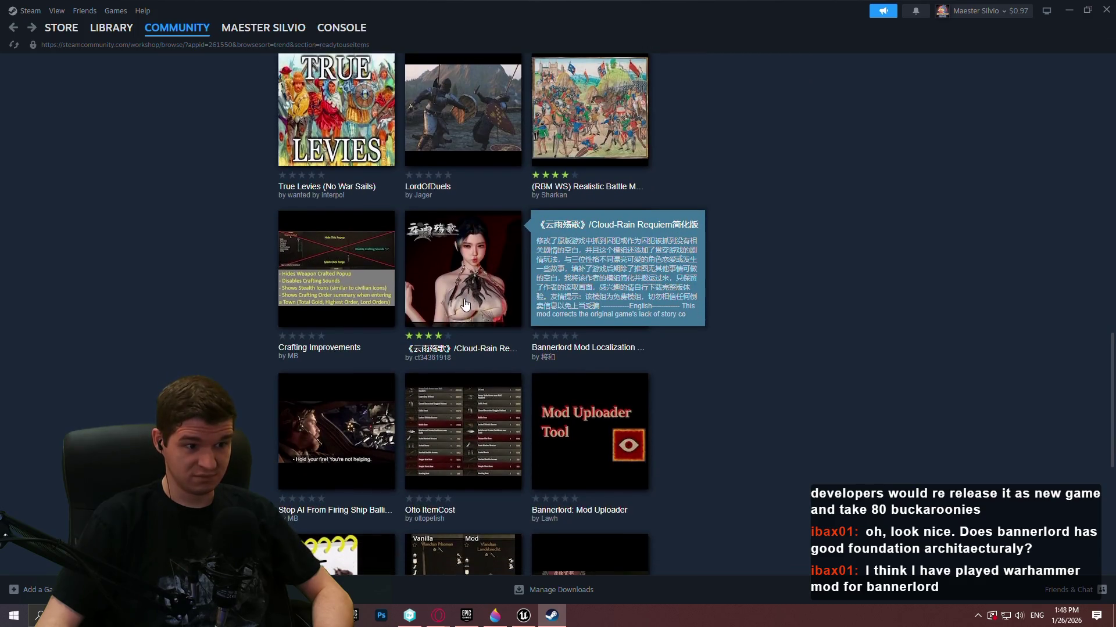
scroll(470, 280, "down", 4)
scroll(459, 290, "up", 5)
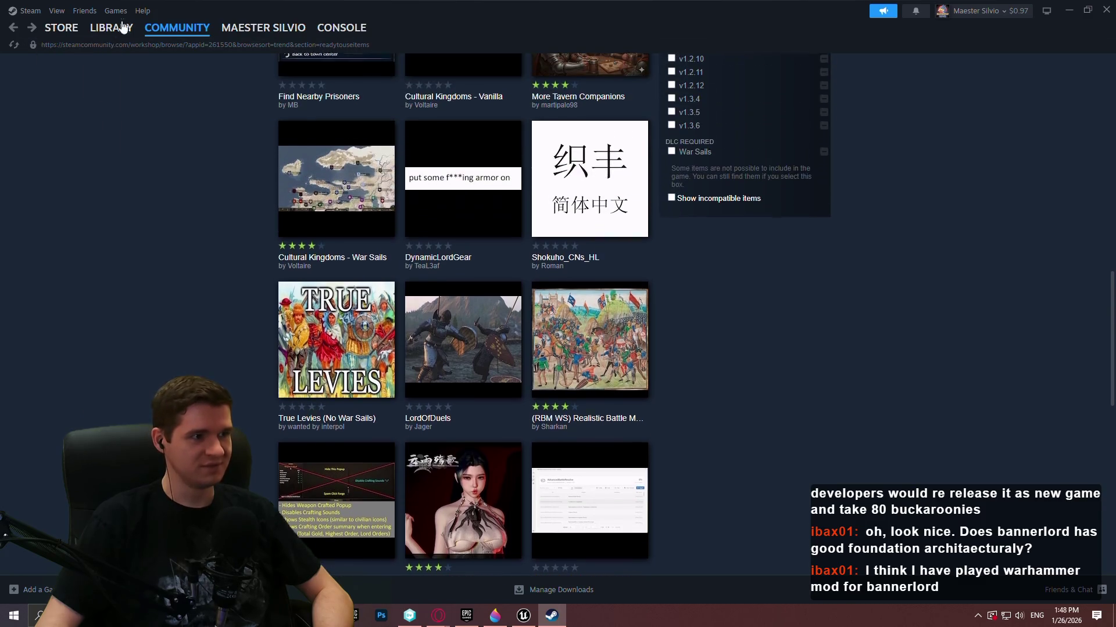
left_click(112, 27)
left_click(265, 407)
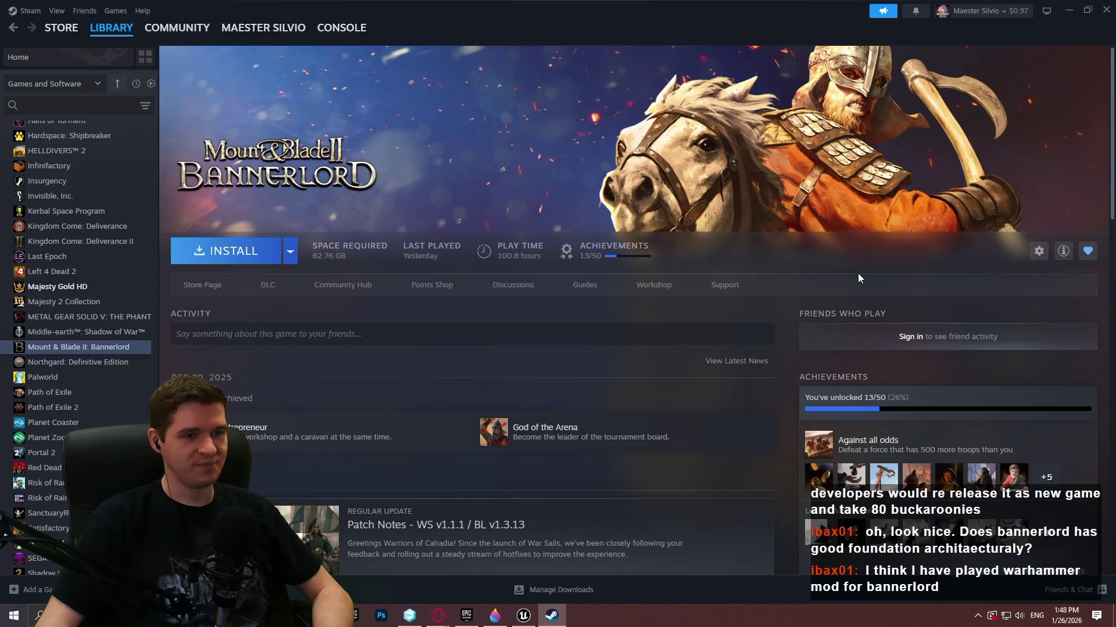
left_click(206, 285)
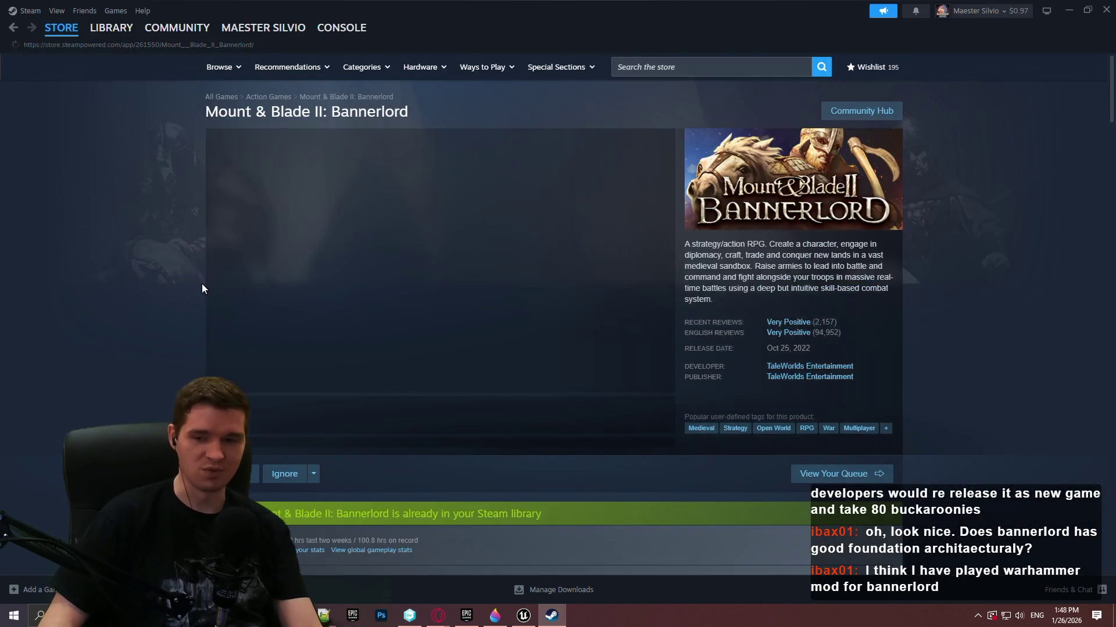
- View the green-field and village screenshots, then minimize Steam
left_click(386, 444)
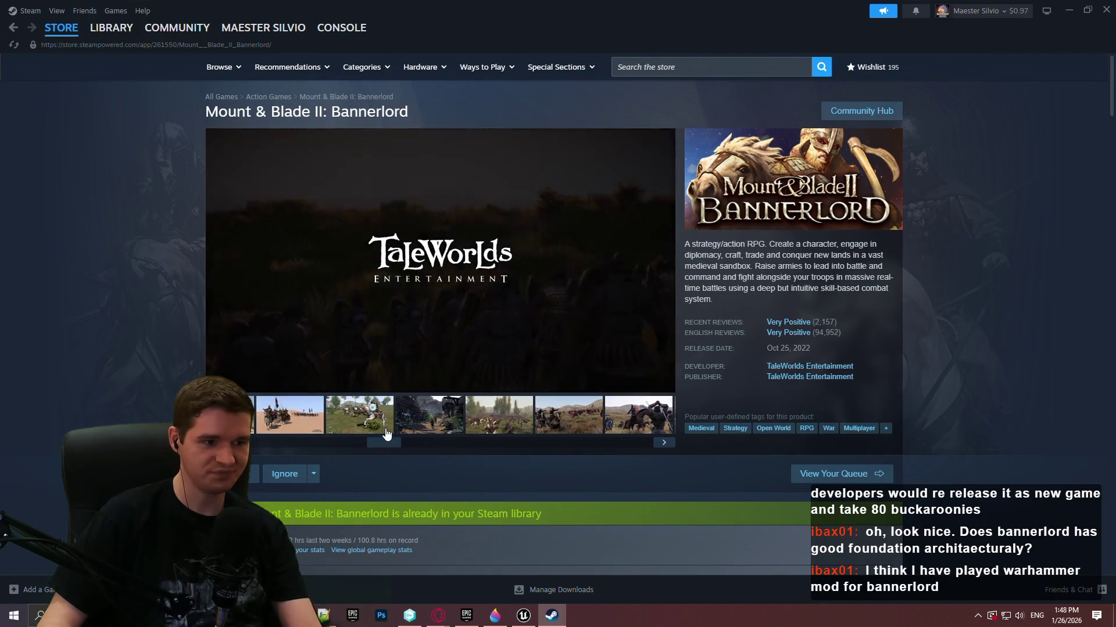
left_click(360, 415)
left_click(429, 430)
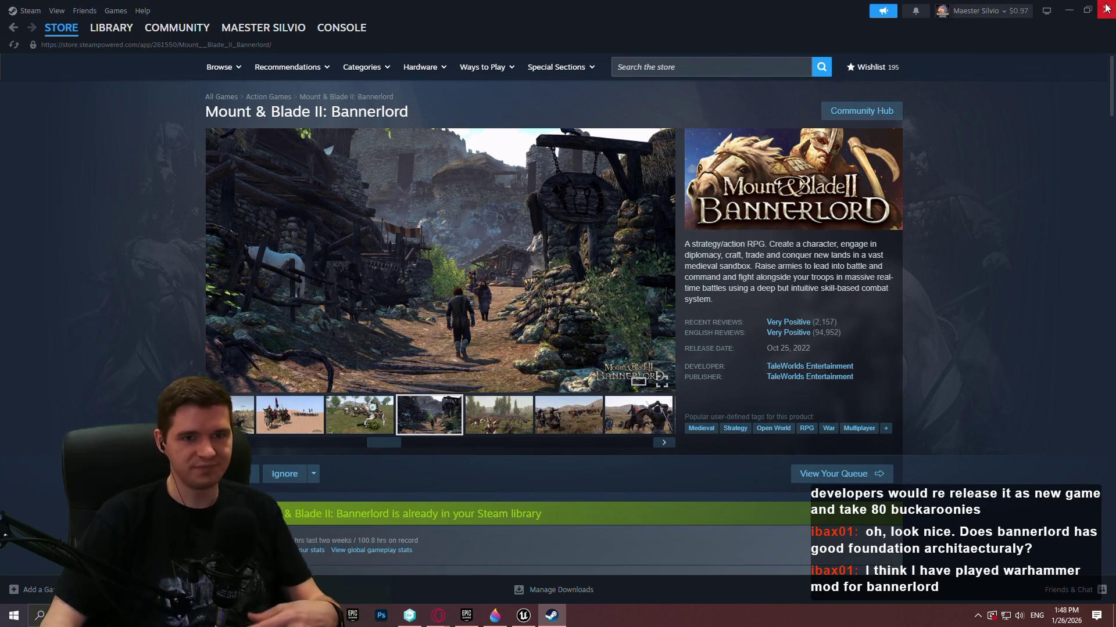
left_click(1068, 10)
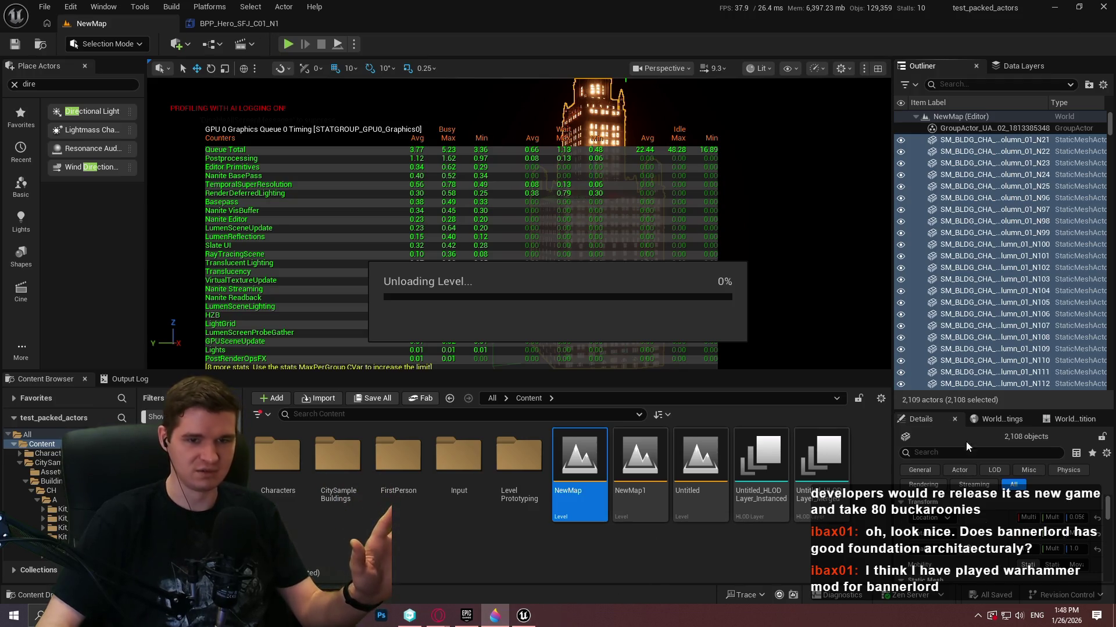
- End the frozen UnrealEditor process in Task Manager and relaunch the test_packed_actors project
right_click(601, 615)
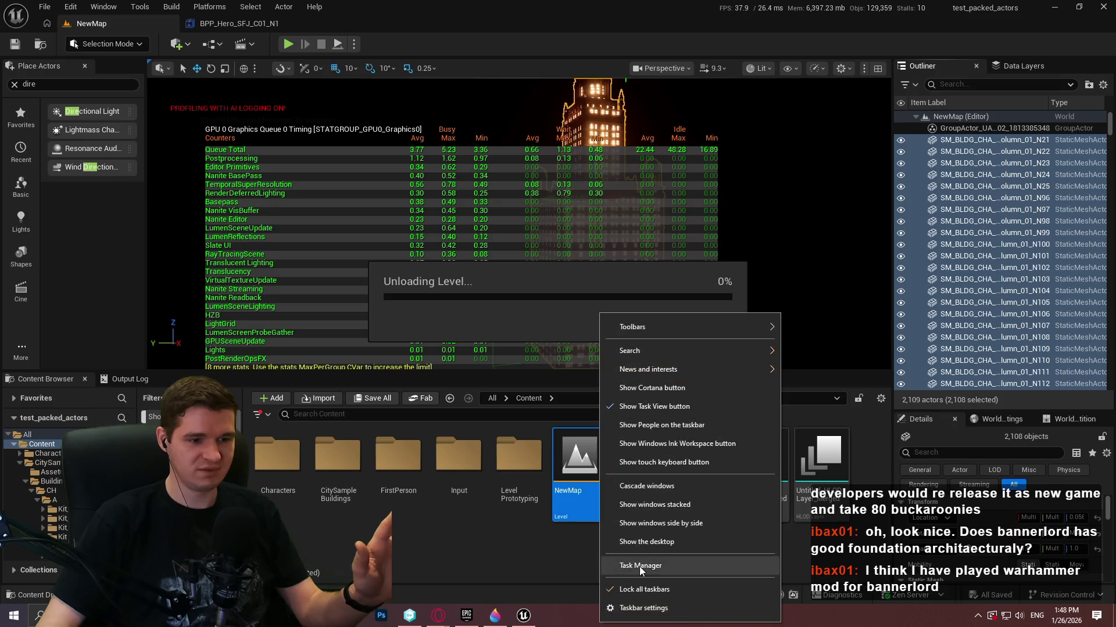
left_click(651, 570)
left_click(326, 301)
key("Delete")
double_click(971, 380)
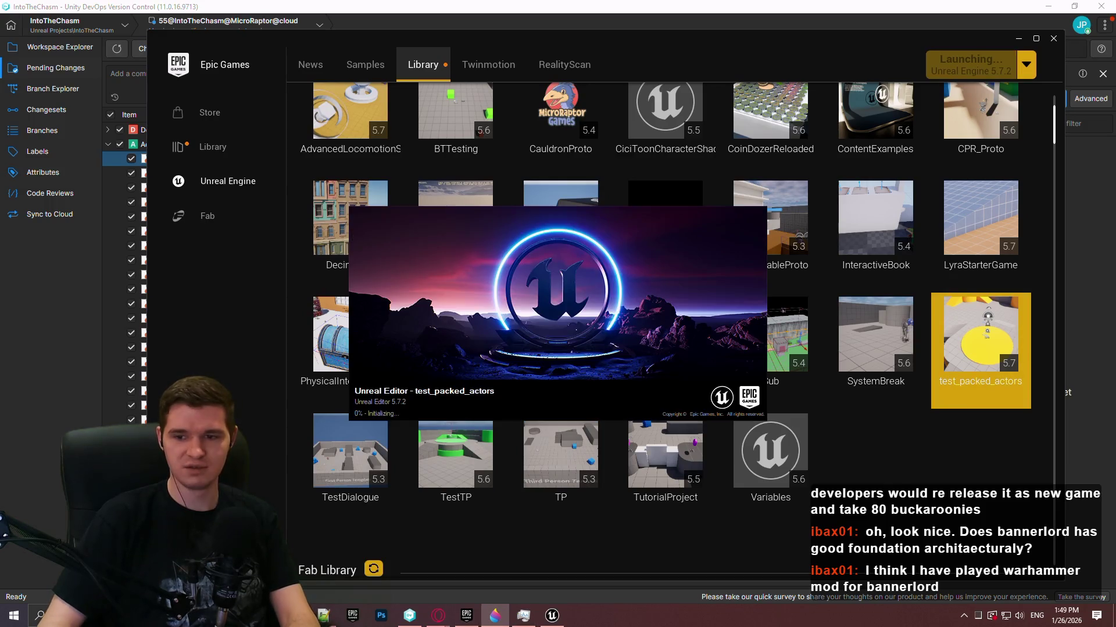
- Bring up the Paint 3D notes showing the stats table annotated 0.85 MBP
left_click(495, 615)
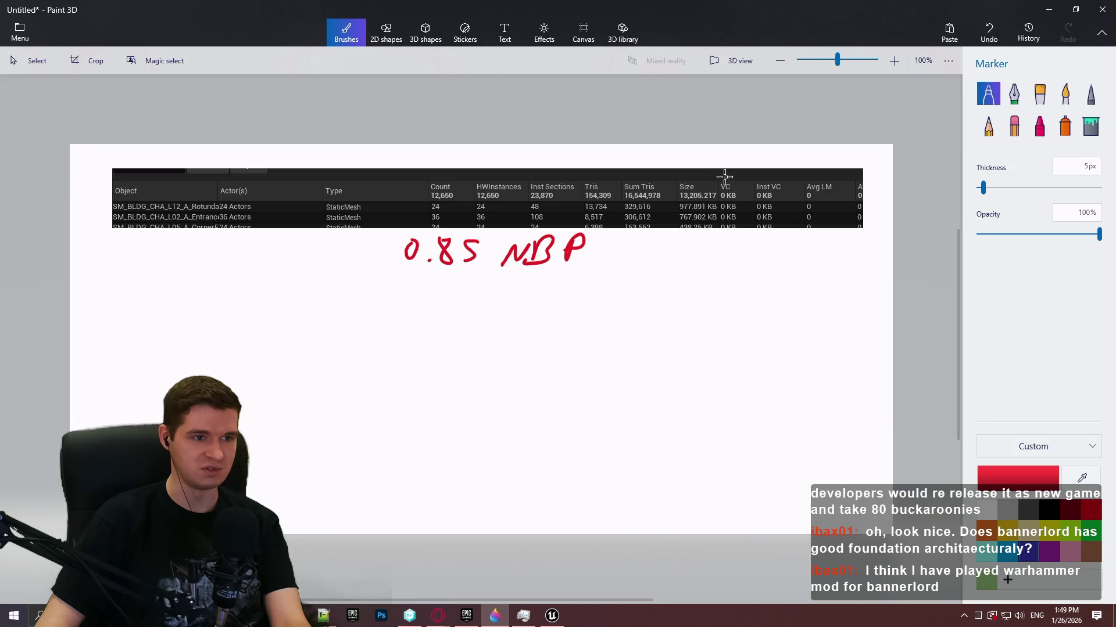
- Minimize Paint 3D and select the six lighting actors, starting from DirectionalLight, in the Outliner
left_click(1049, 9)
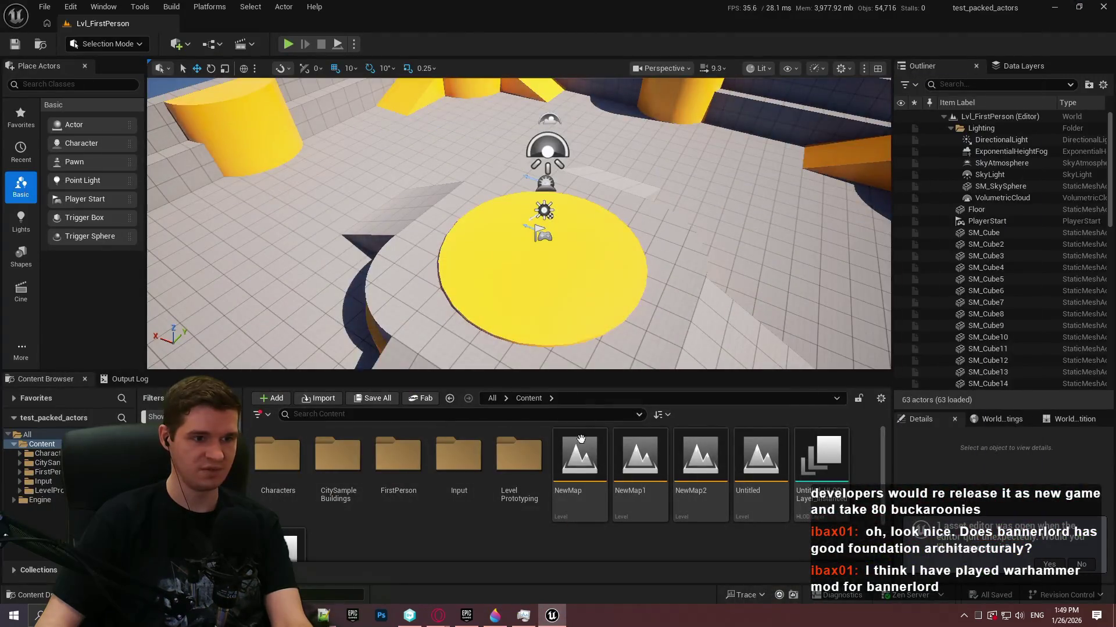
left_click(999, 140)
left_click(1006, 198, "shift")
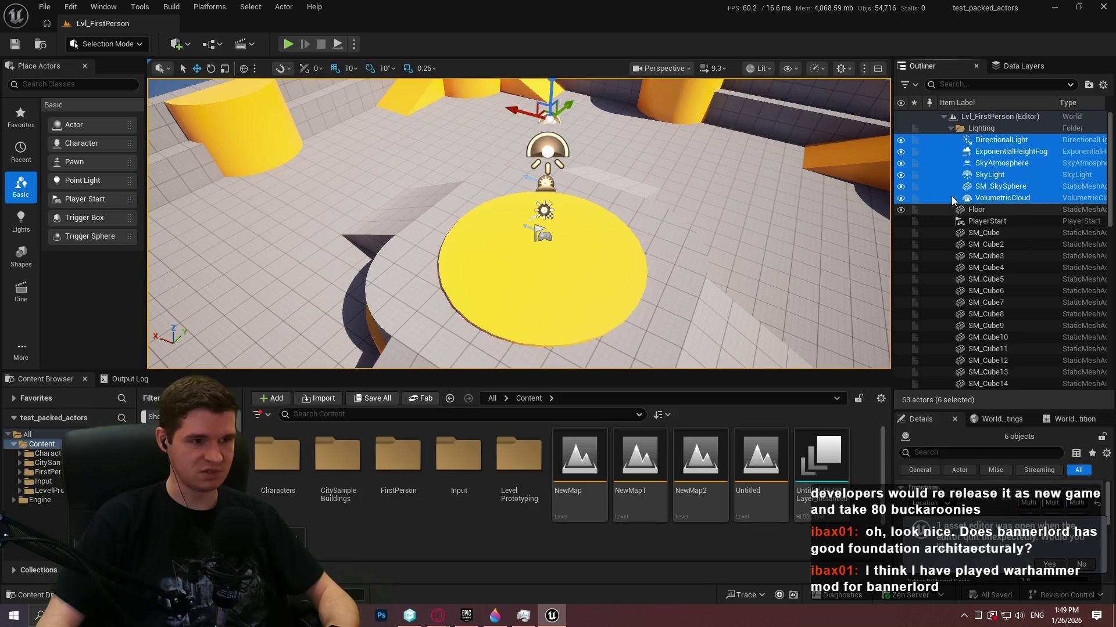
- Create a new level from the Empty Open World template
left_click(44, 7)
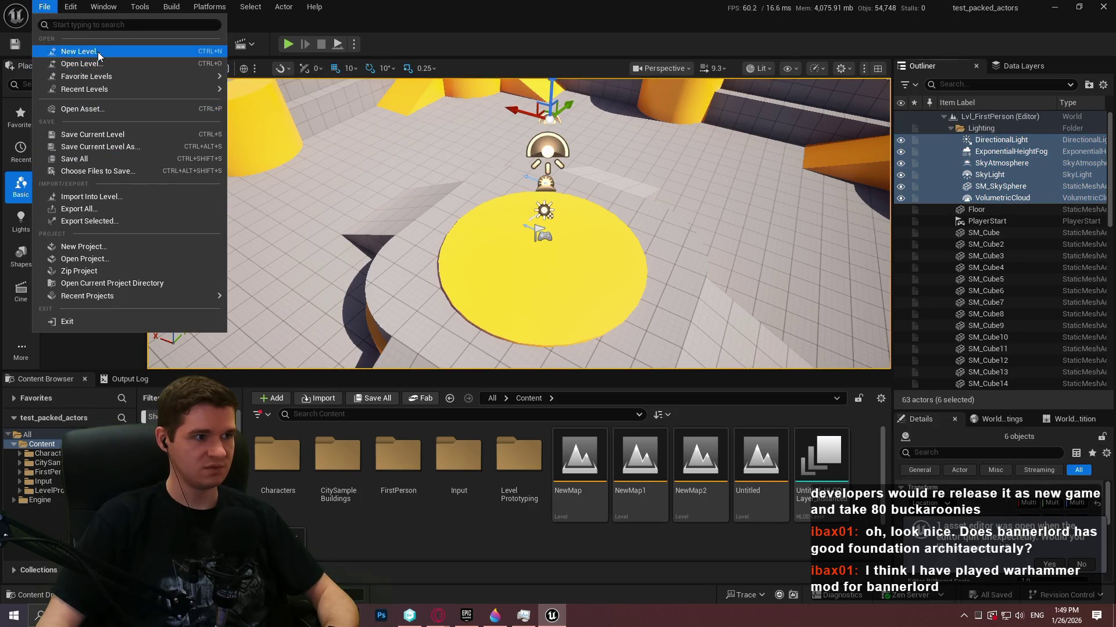
left_click(98, 51)
double_click(497, 245)
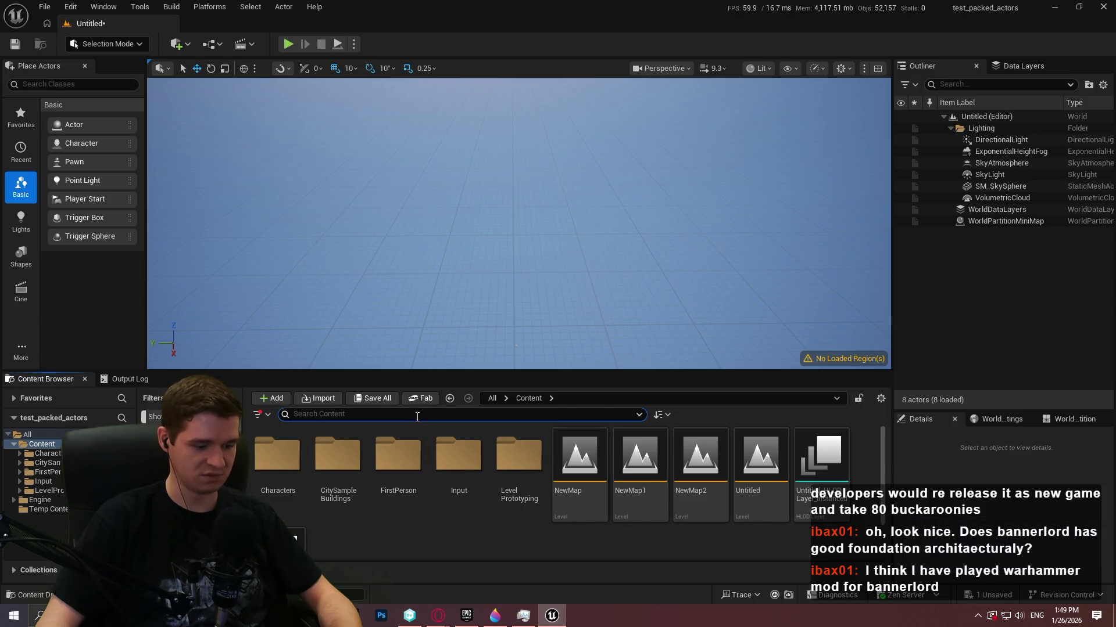
- Browse into CitySampleBuildings > Building > Library > Kit_Hero_Bldg > LevelInstance
double_click(315, 465)
double_click(321, 469)
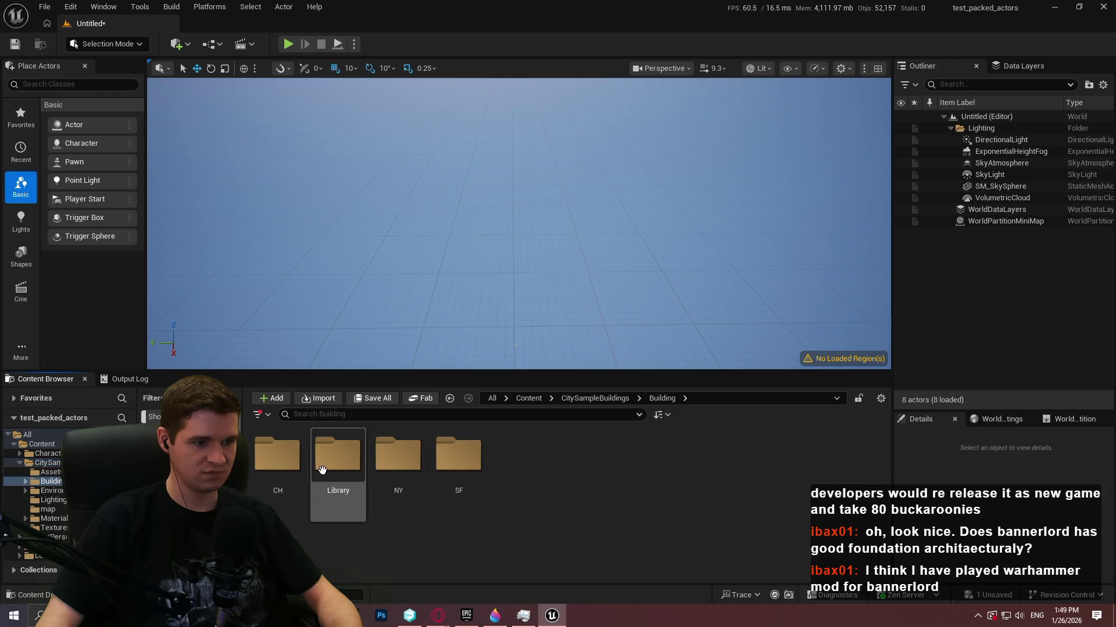
double_click(322, 470)
double_click(276, 456)
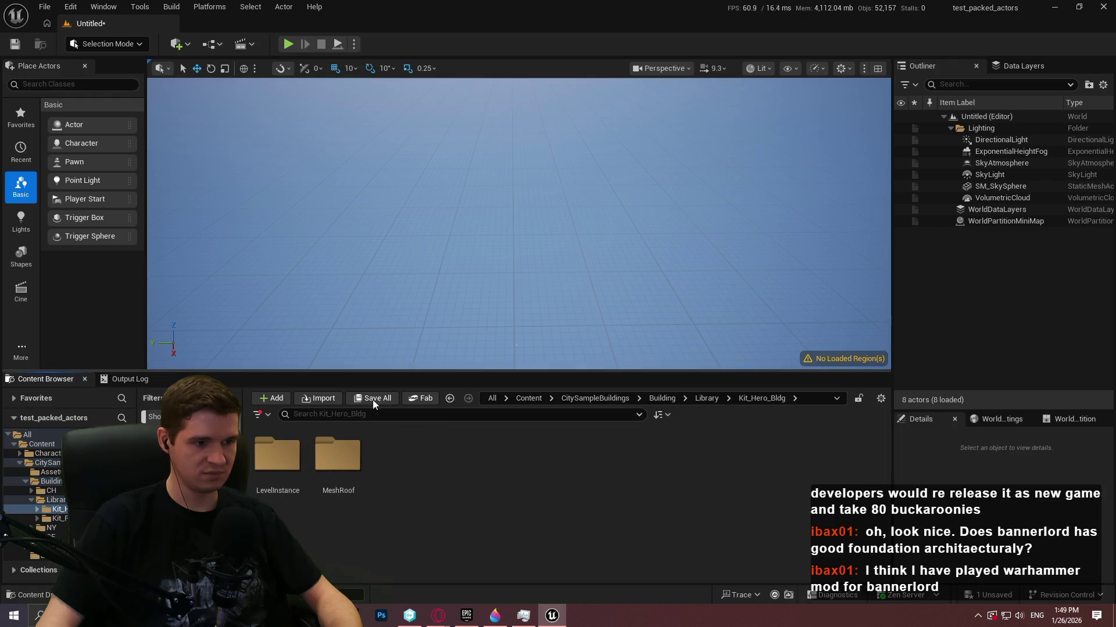
double_click(277, 455)
- Enlarge the asset area and open the BPP_Bldg_Hero_Mid_NYG_Triangle_B01_N1 blueprint
left_click_drag(363, 374, 386, 160)
left_click_drag(881, 248, 884, 457)
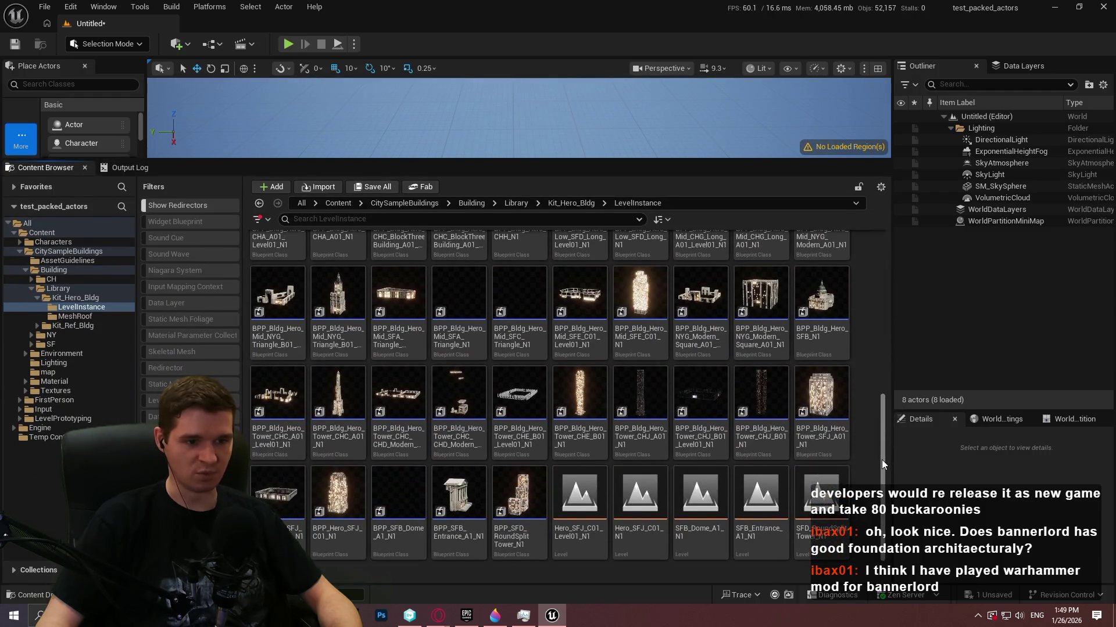
left_click(259, 219)
type("packed")
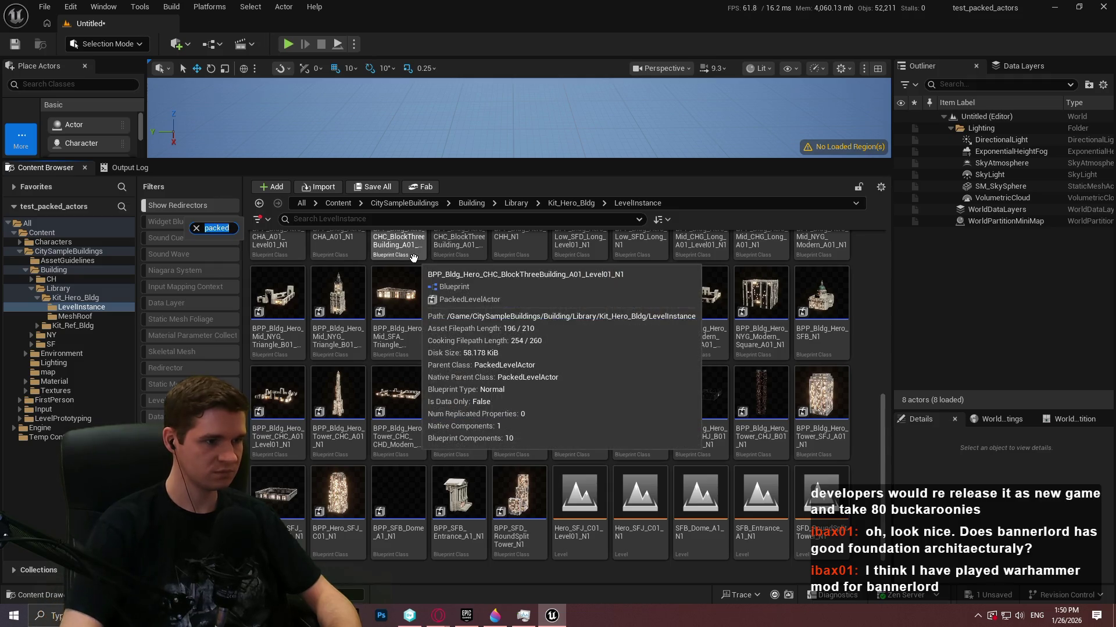
key("BackSpace")
key("BackSpace")
key("BackSpace")
key("Escape")
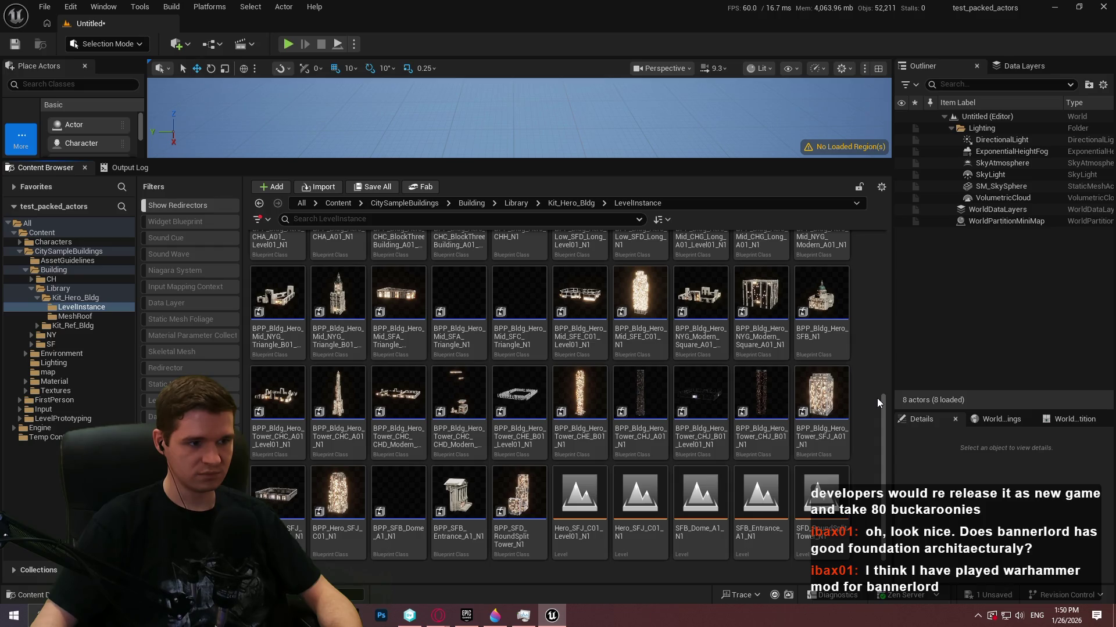
double_click(345, 335)
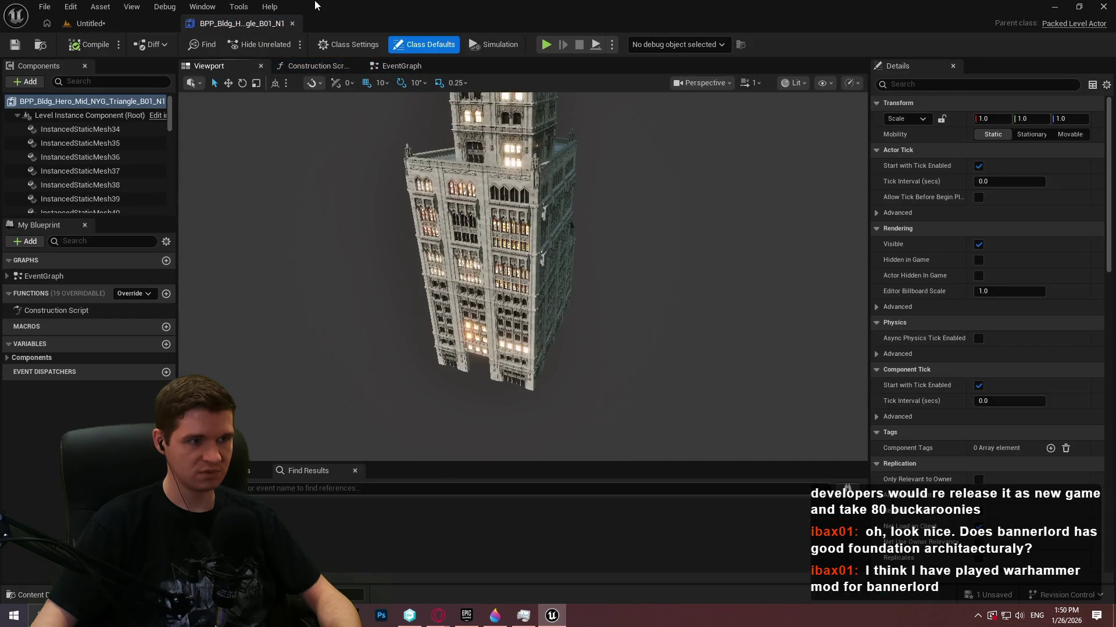
- Close the blueprint, browse back up to the Building folder, and briefly reopen Mid NYG Triangle
left_click(292, 25)
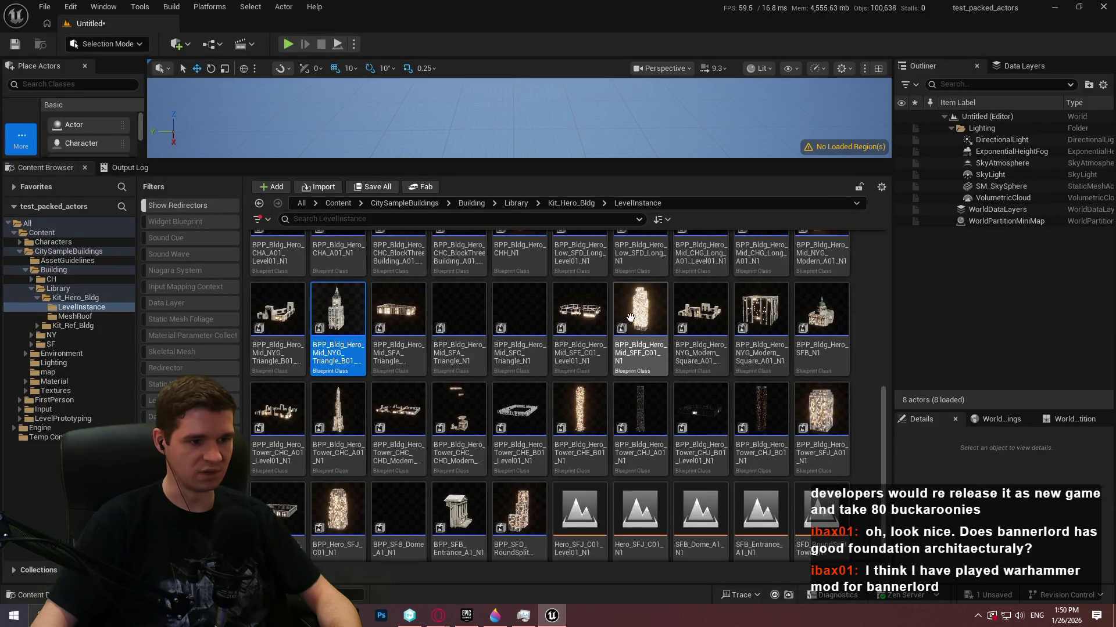
scroll(707, 341, "up", 2)
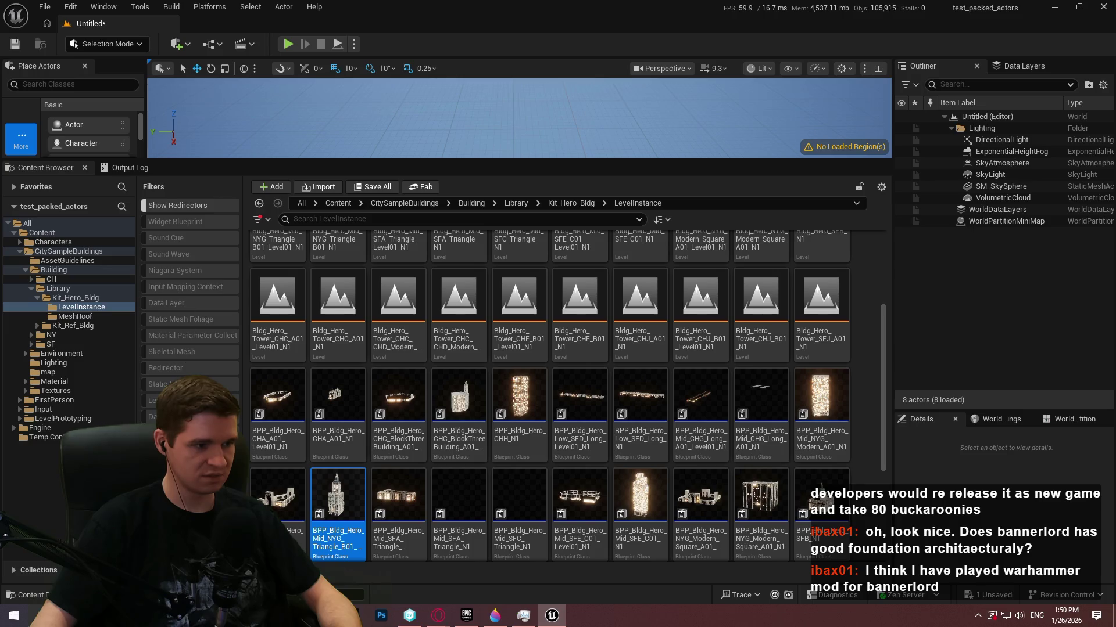
scroll(550, 396, "down", 4)
left_click(559, 203)
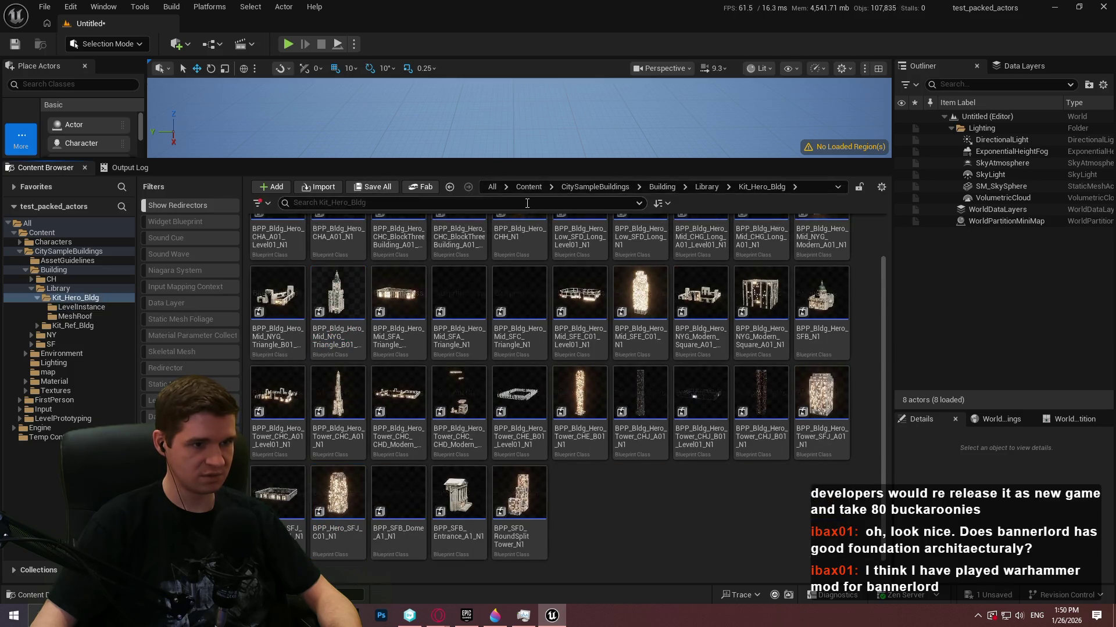
scroll(574, 285, "up", 2)
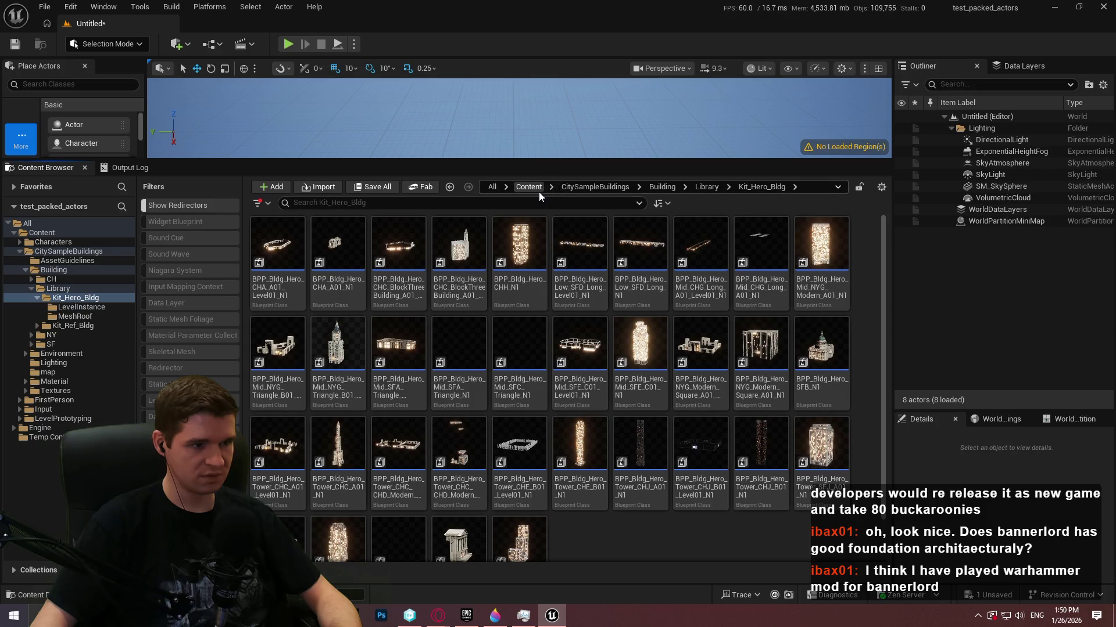
scroll(536, 211, "down", 2)
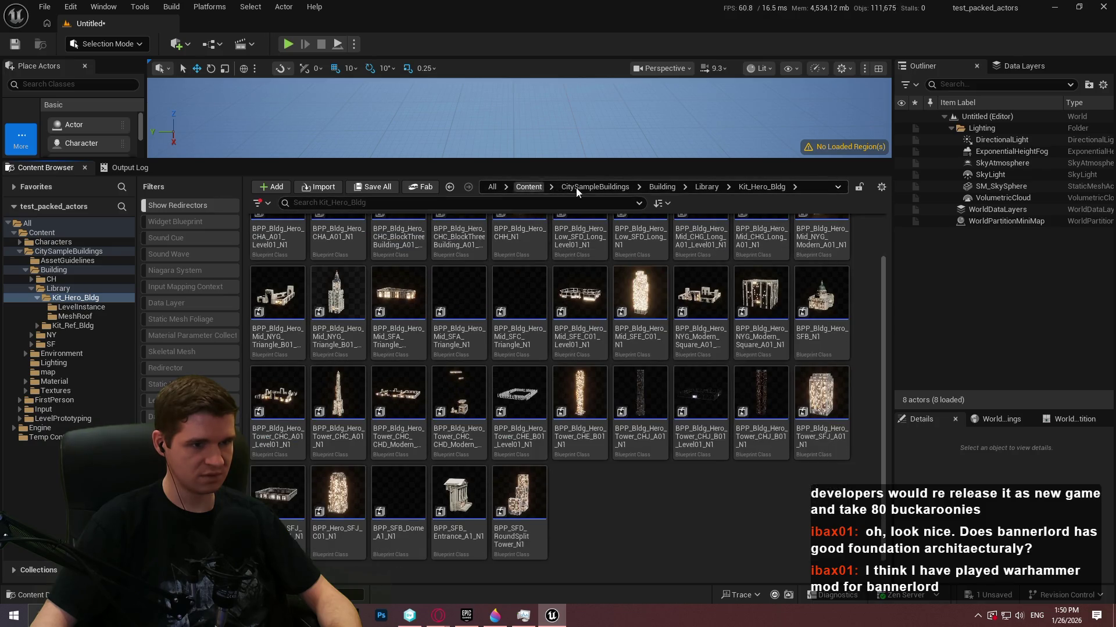
left_click(707, 187)
left_click(662, 187)
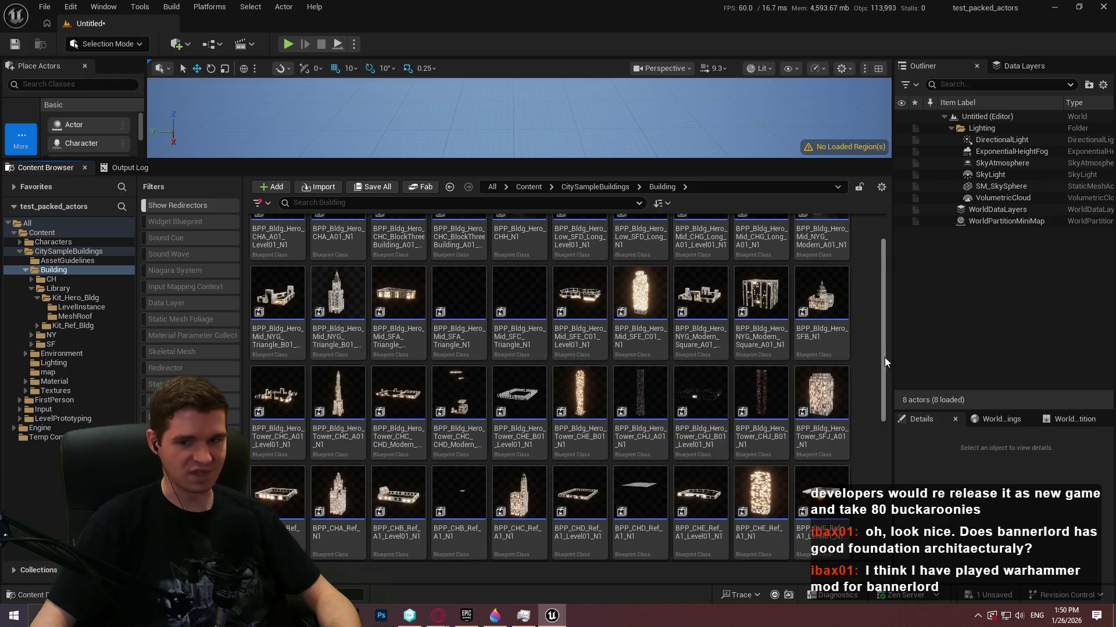
scroll(884, 357, "down", 3)
mouse_move(884, 399)
left_mouse_down()
mouse_move(884, 484)
mouse_move(859, 166)
left_mouse_up()
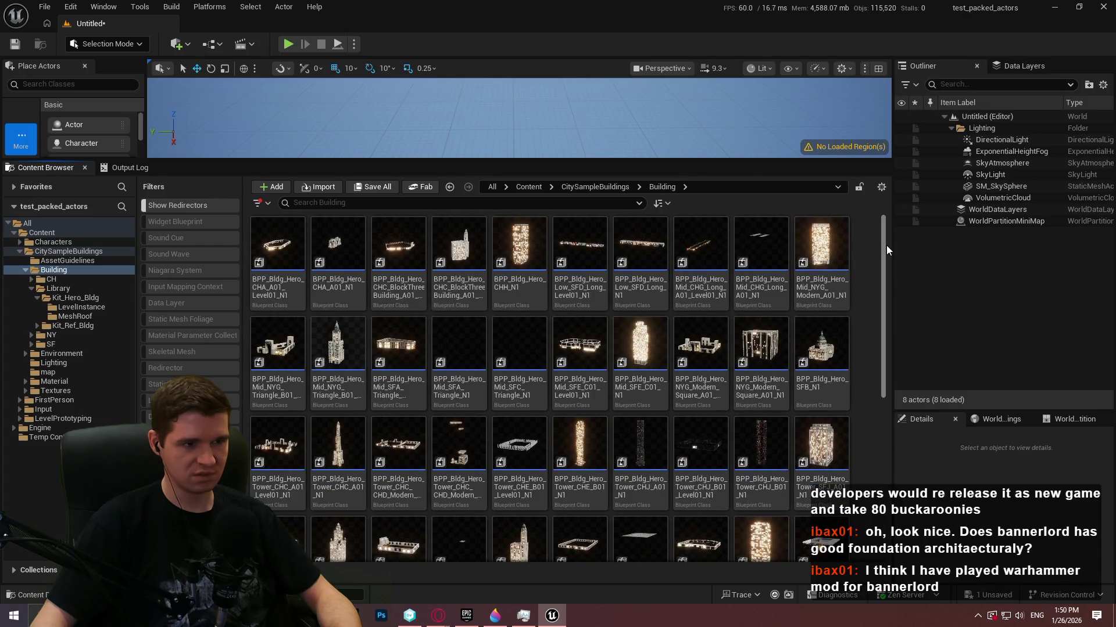
double_click(331, 354)
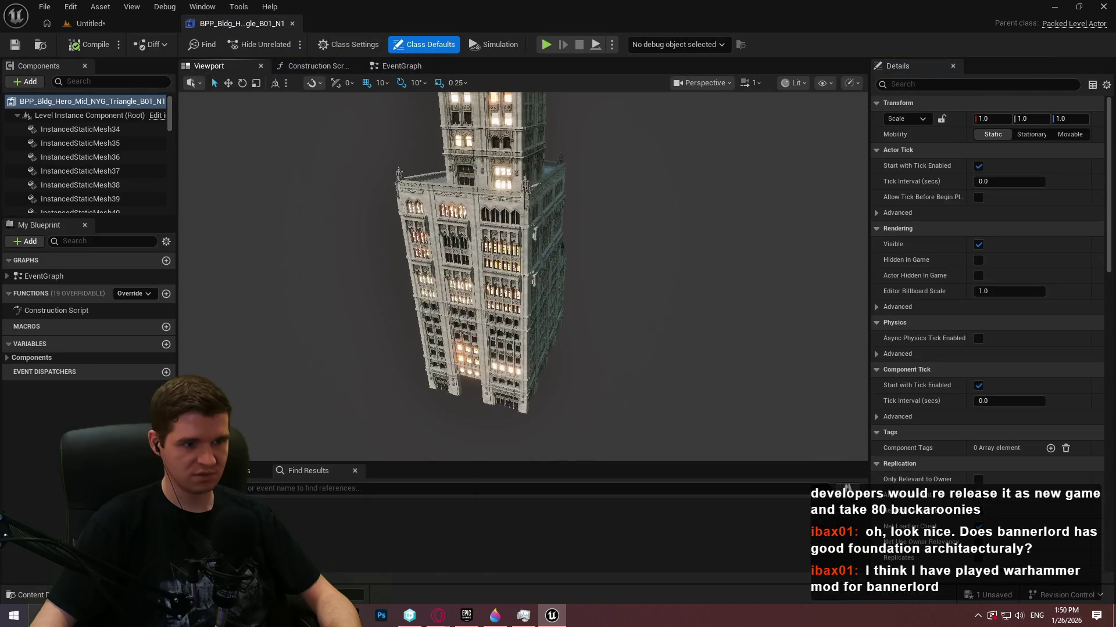
left_click(292, 23)
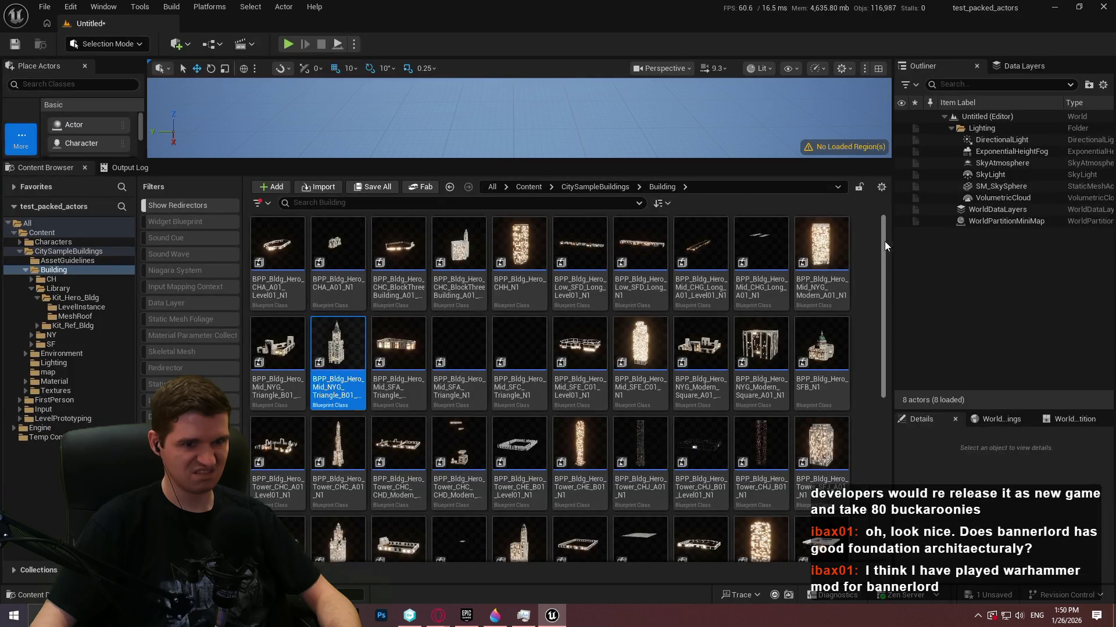
- Open BPP_CHA_Ref_N1 in its Viewport tab, dock it, and return to the Untitled level
scroll(885, 244, "down", 1)
left_click_drag(884, 256, 886, 343)
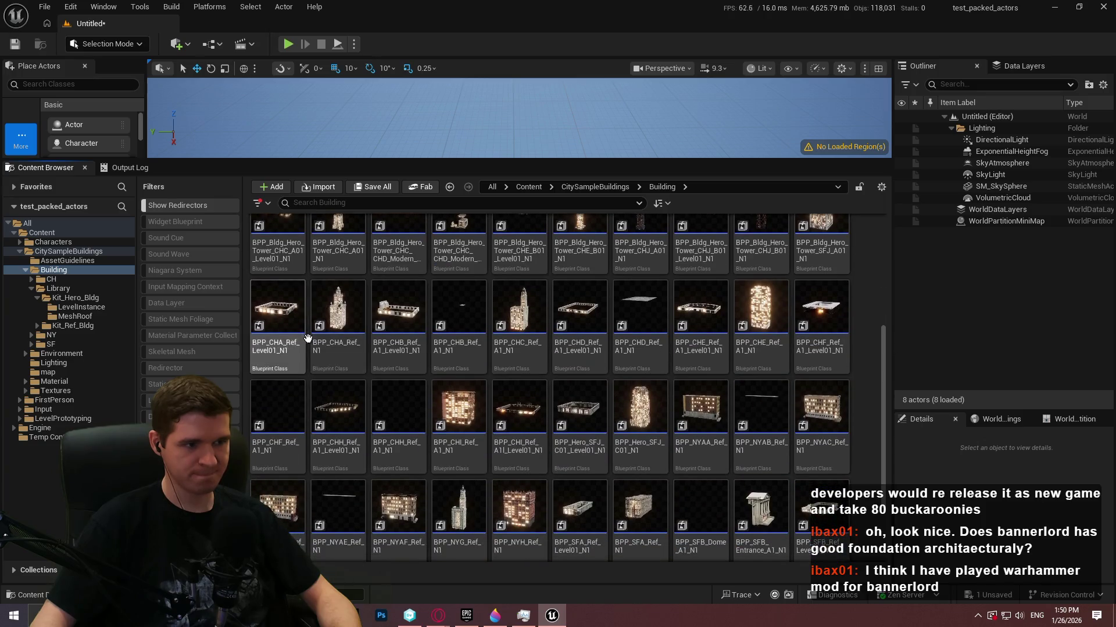
double_click(361, 351)
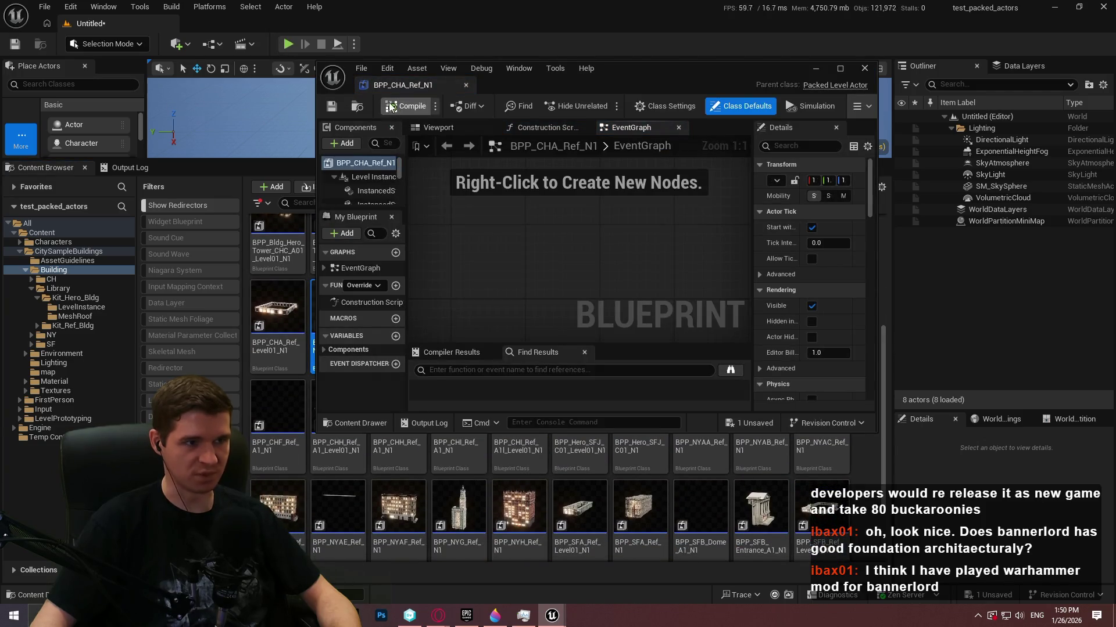
left_click(423, 126)
left_click_drag(381, 23, 244, 23)
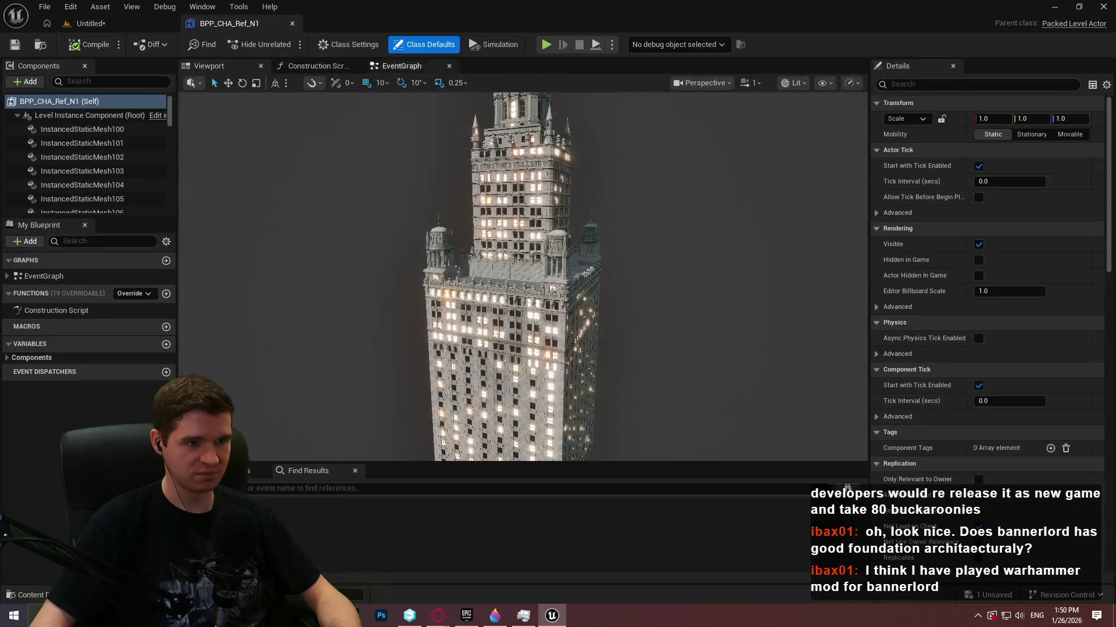
left_click(90, 23)
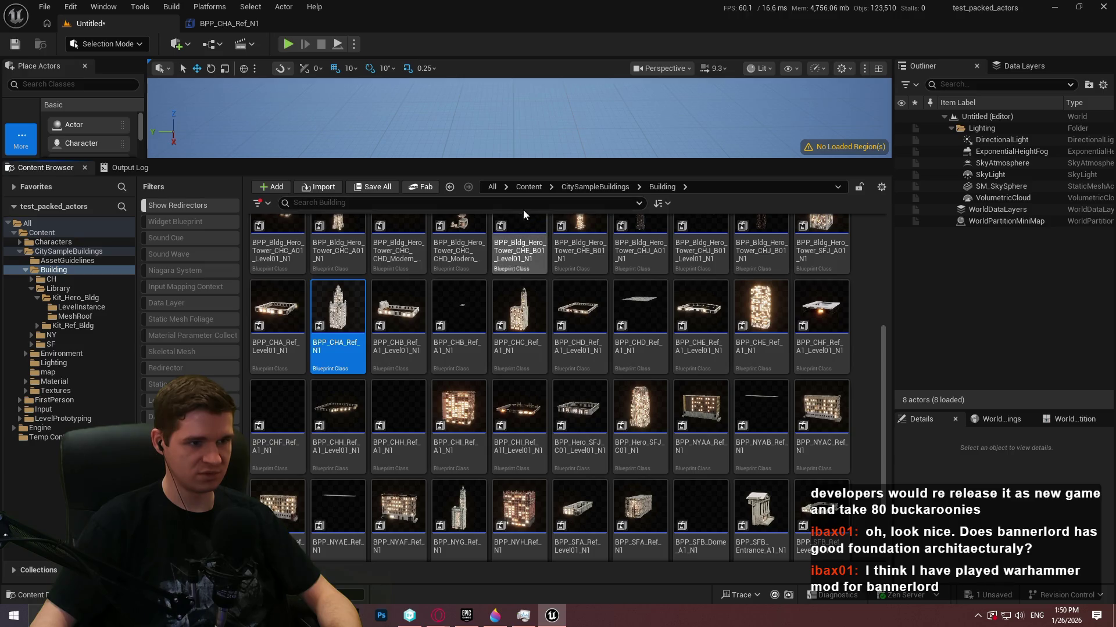
- Search for CHA, place CHA_Ref_N1 in the level and lower it to height 830
type("CHA")
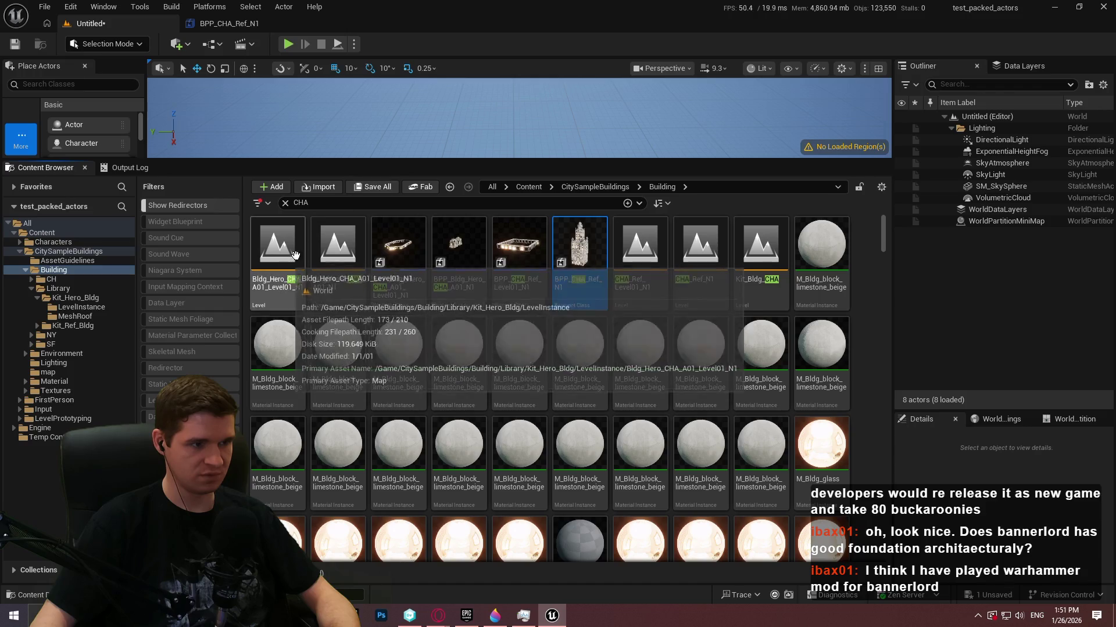
left_click_drag(429, 160, 432, 372)
left_click_drag(179, 169, 182, 105)
left_click_drag(298, 256, 298, 233)
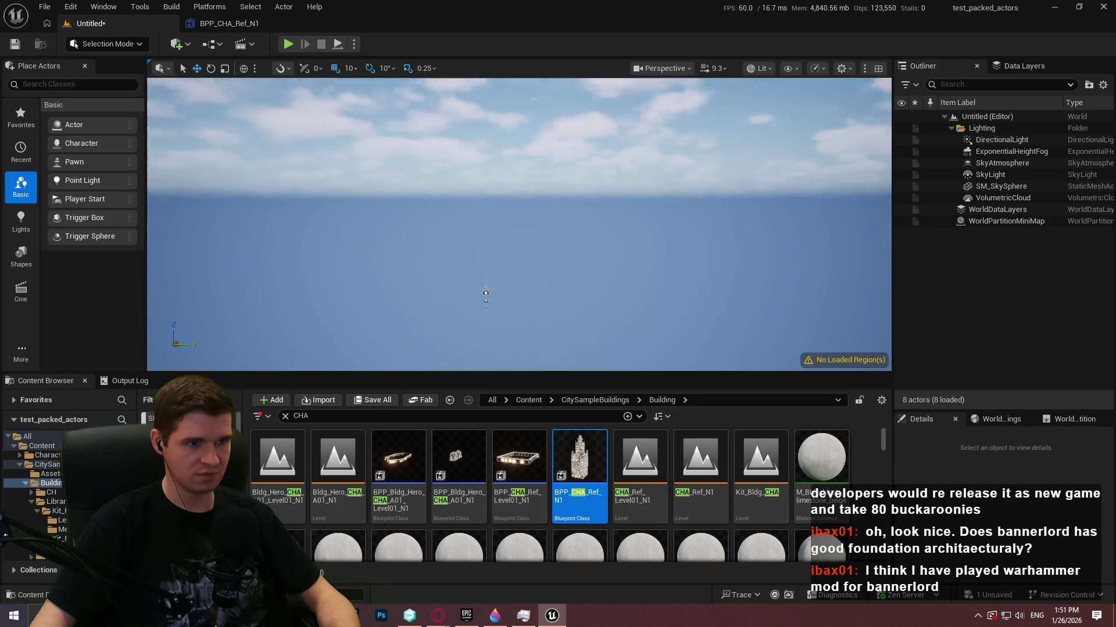
left_click_drag(701, 459, 584, 250)
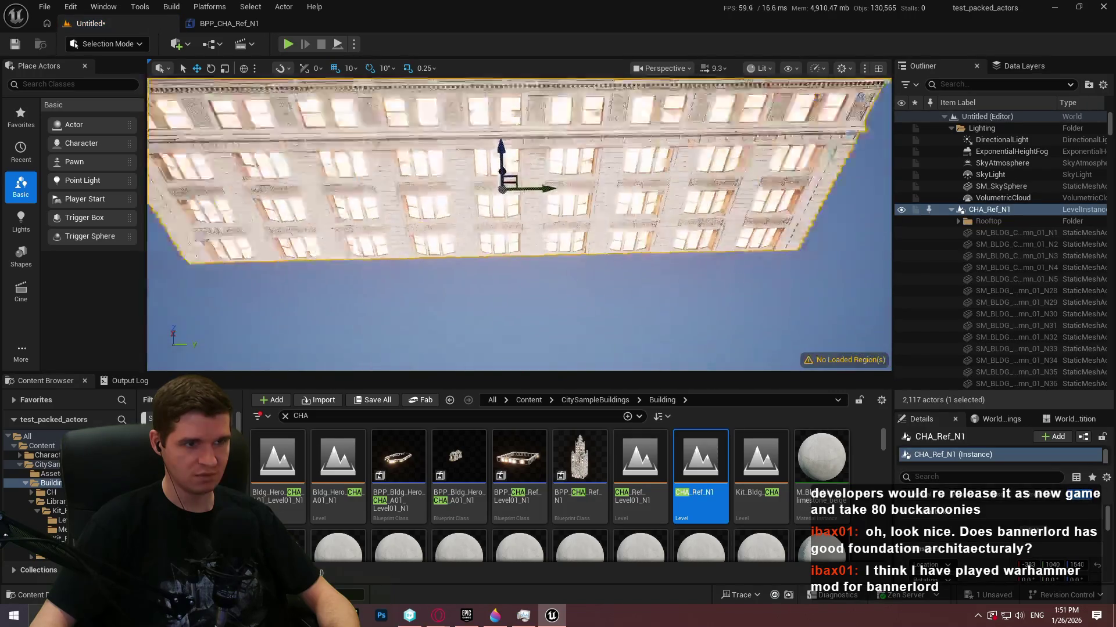
key("f")
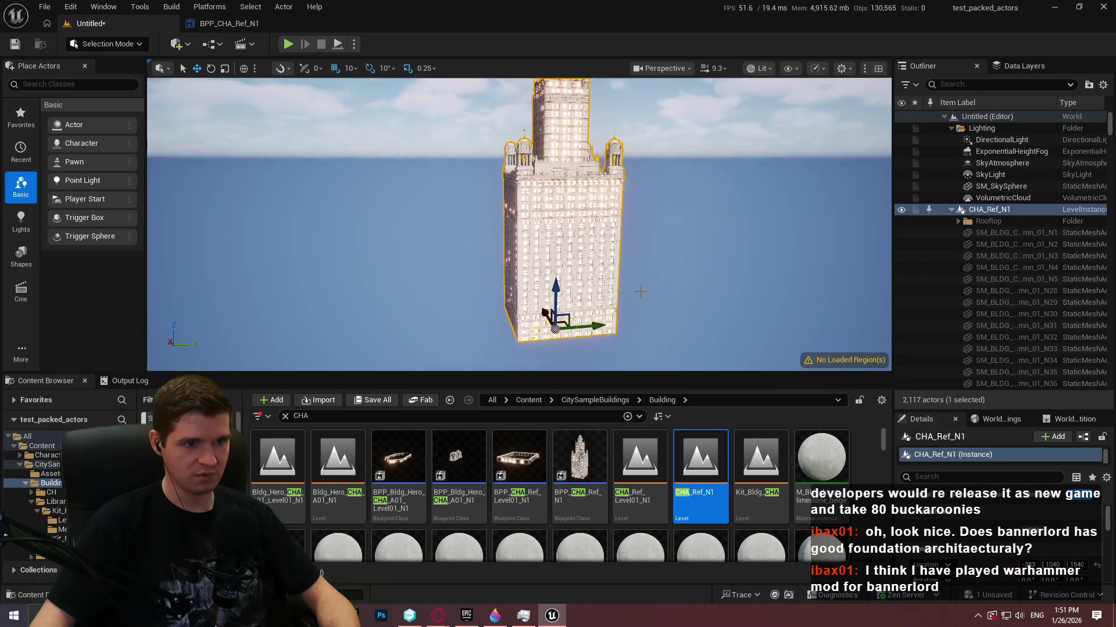
mouse_move(560, 294)
left_mouse_down()
mouse_move(580, 324)
mouse_move(451, 342)
left_mouse_up()
- Alt-drag two copies of the tower and slide them close beside the first
scroll(621, 341, "up", 2)
left_click_drag(468, 307, 665, 292)
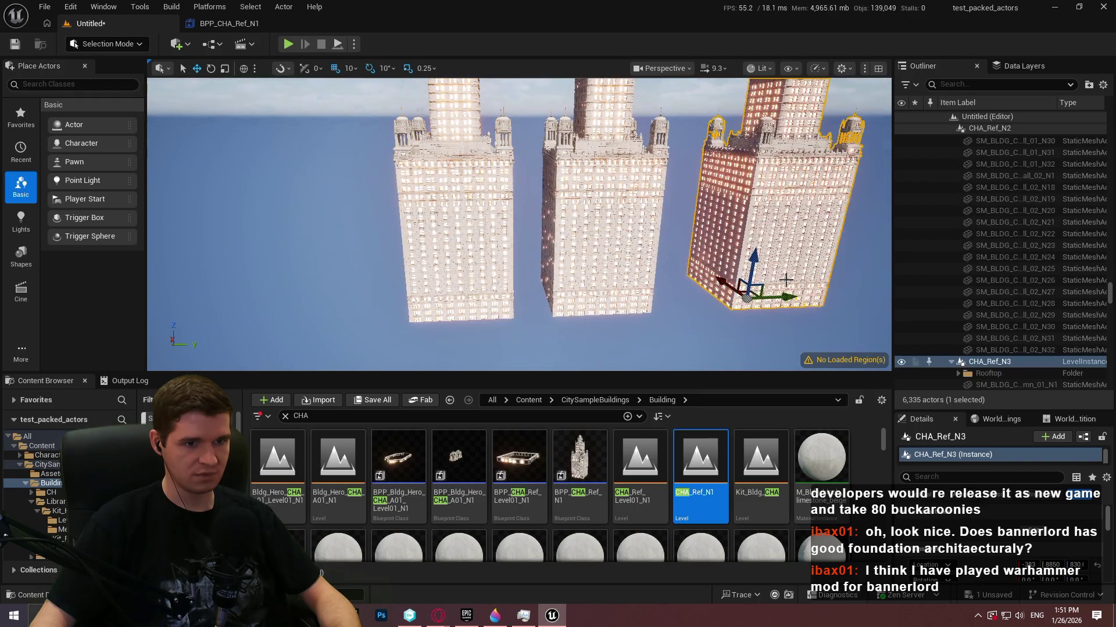
left_click_drag(781, 294, 731, 298)
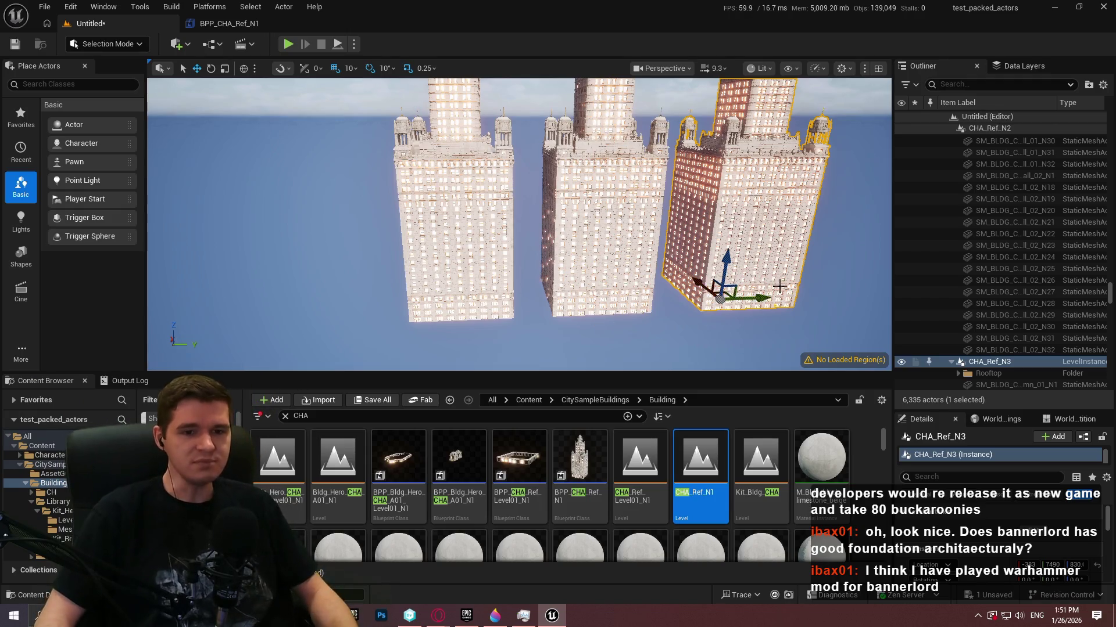
- Select towers N1–N3 in the Outliner, duplicate them with Ctrl+D, and move the copies alongside
scroll(1011, 200, "up", 20)
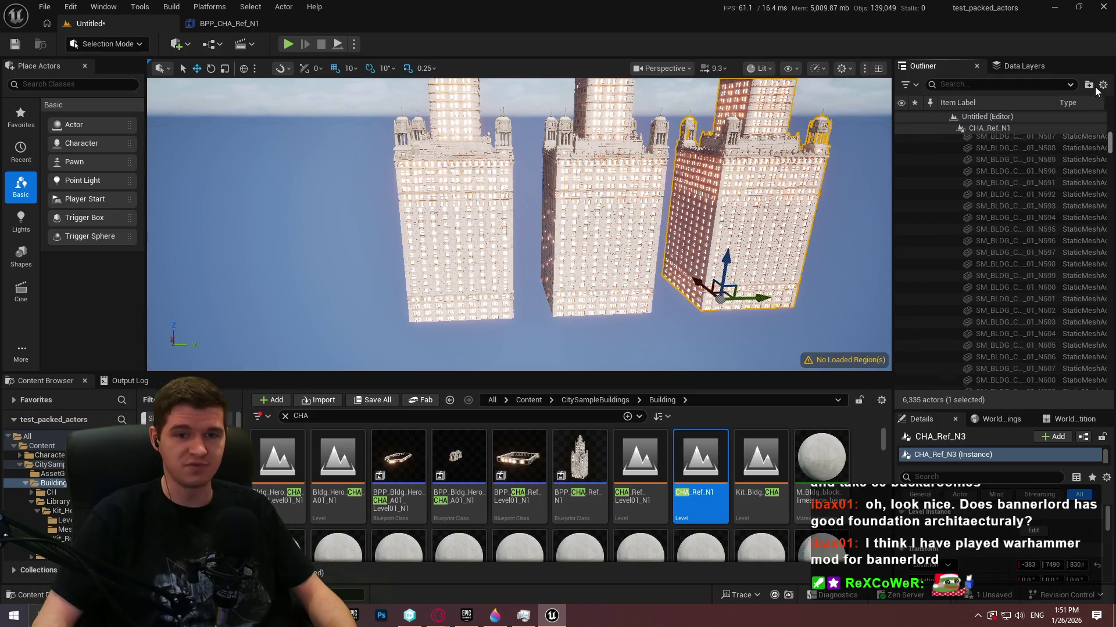
left_click(953, 221)
left_click(988, 210)
left_click(989, 232, "shift")
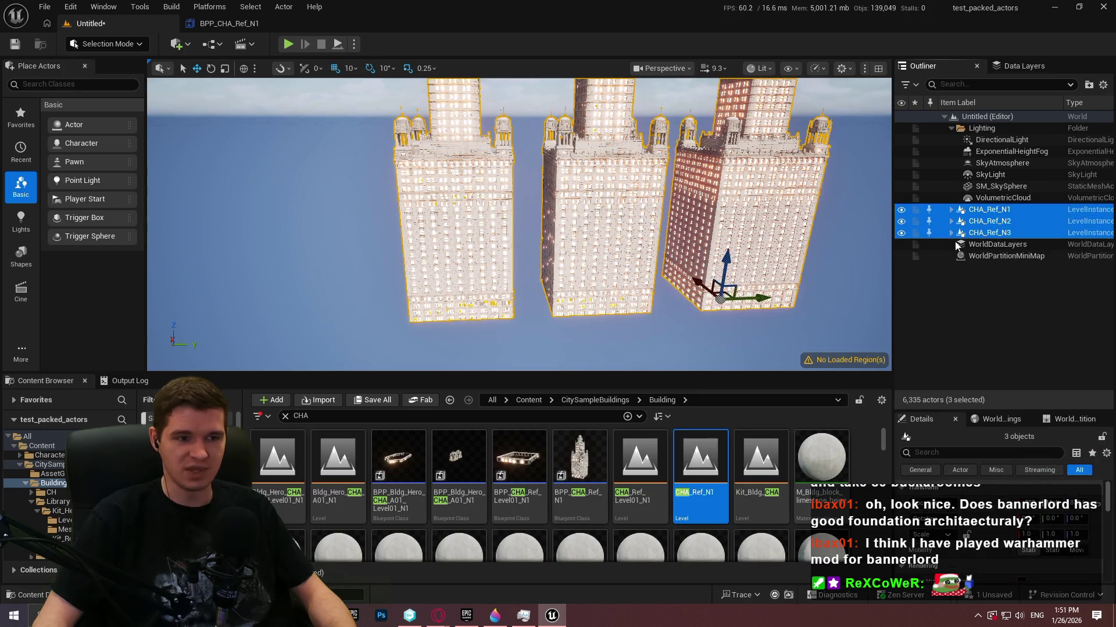
key("f")
key("ctrl+d")
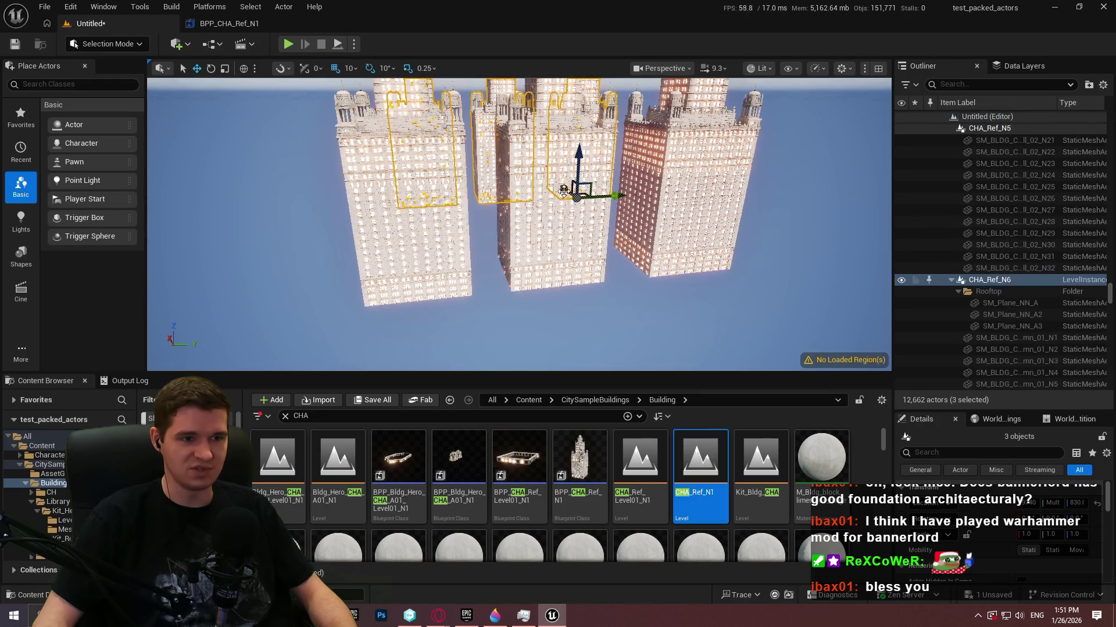
mouse_move(567, 189)
left_mouse_down()
mouse_move(614, 227)
mouse_move(557, 203)
mouse_move(569, 204)
left_mouse_up()
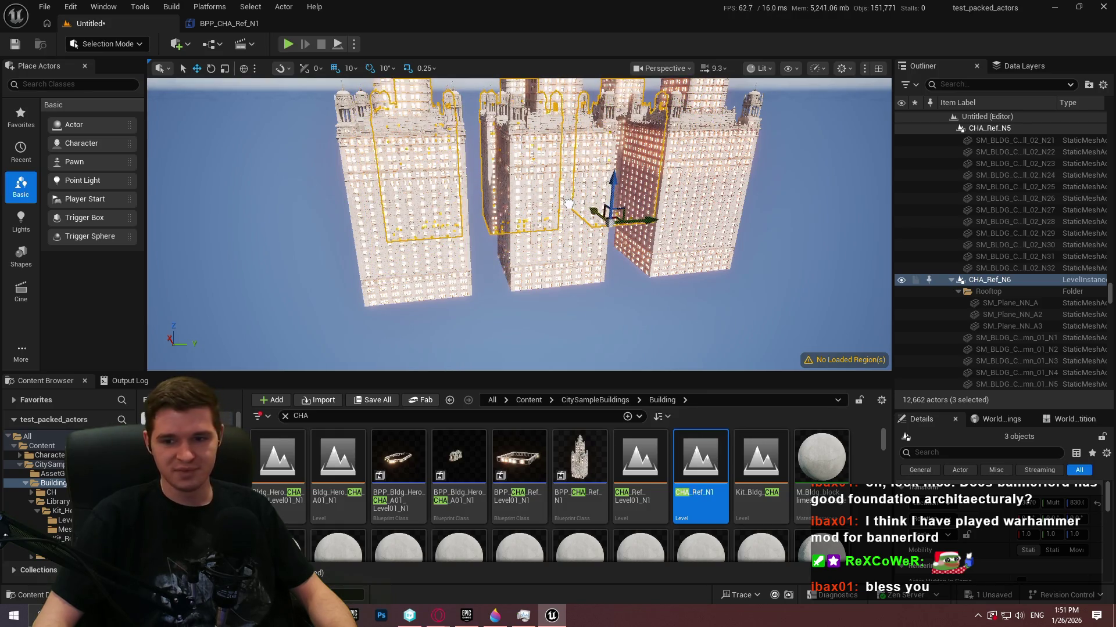
left_click_drag(662, 257, 646, 140)
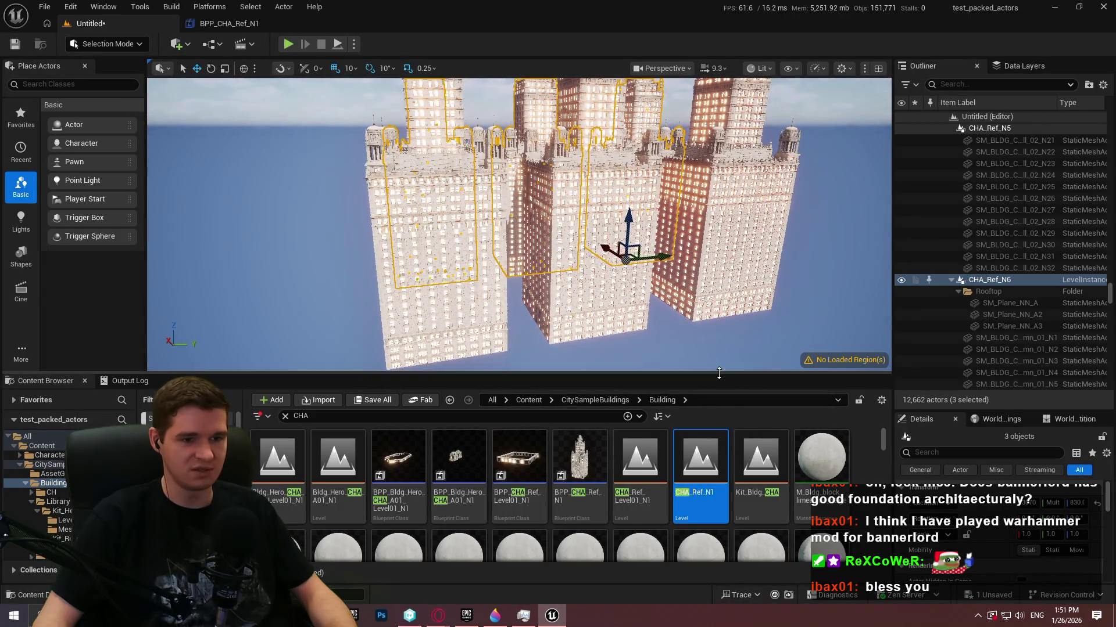
left_click_drag(719, 372, 715, 420)
left_click_drag(639, 291, 639, 256)
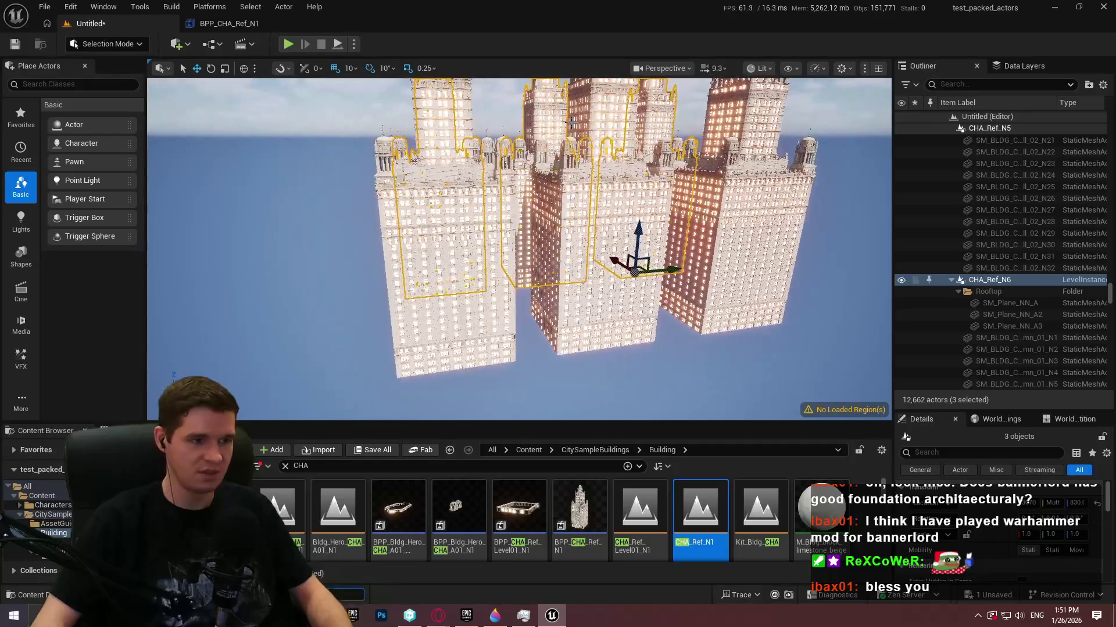
left_click_drag(252, 459, 314, 459)
- Show the stat GPU timings and switch the viewport to full screen with F11
key("Return")
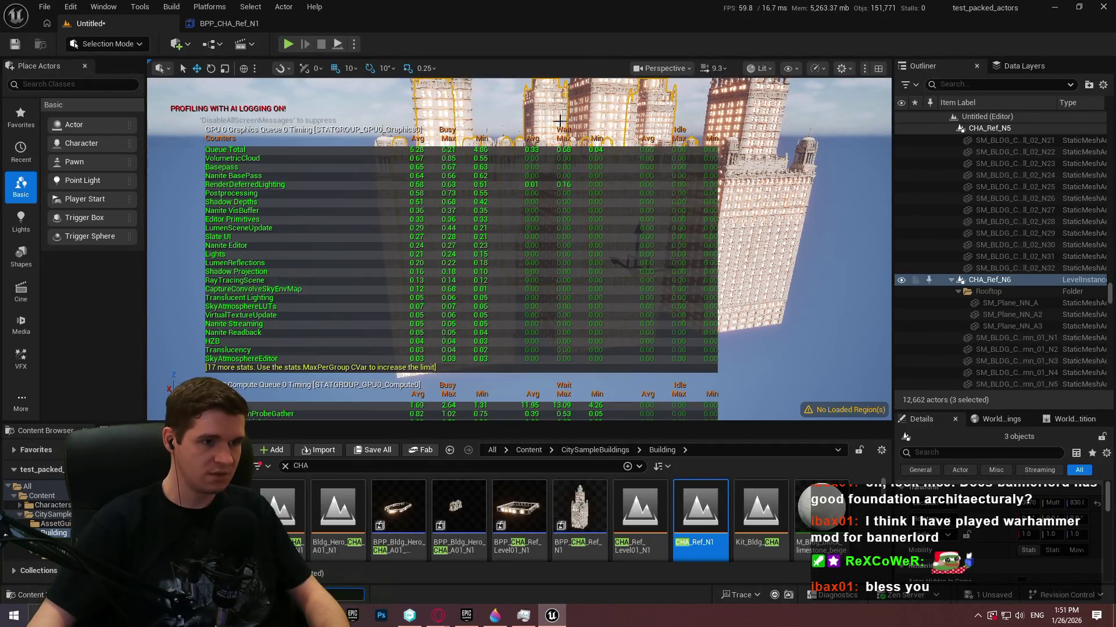
left_click_drag(567, 140, 581, 139)
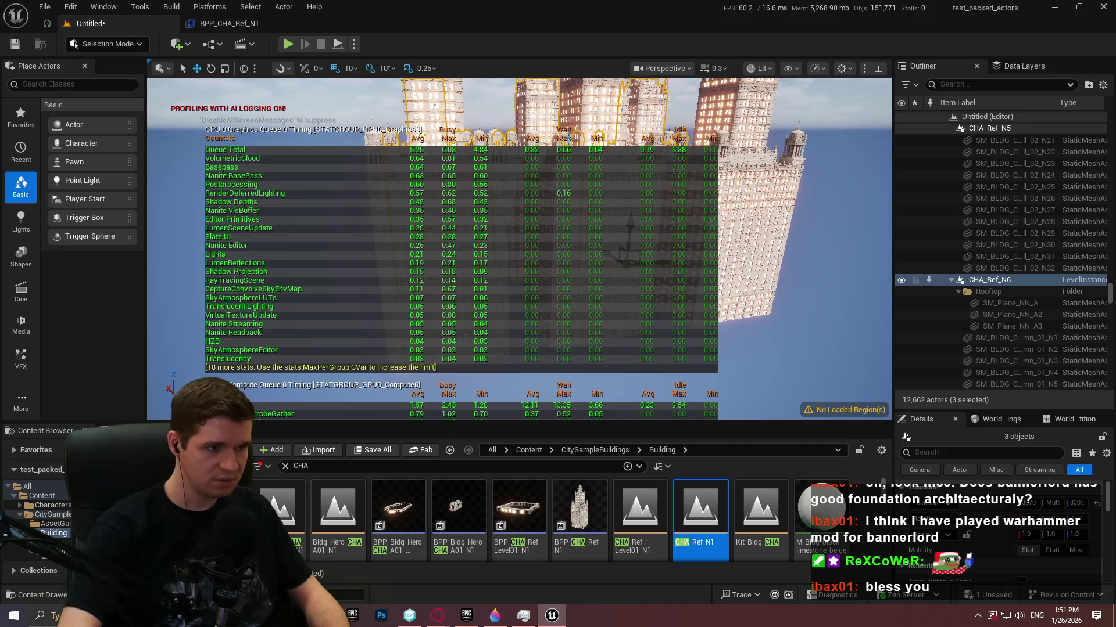
key("F11")
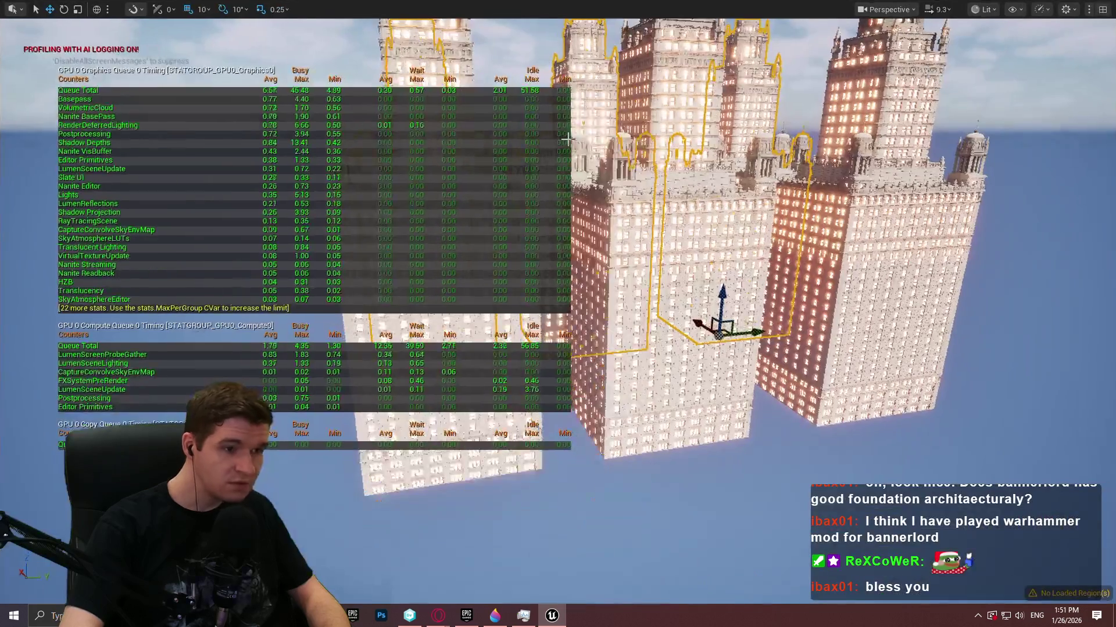
left_click_drag(566, 139, 566, 99)
- Run r.AntiAliasingMethod from the console
key("grave")
type("r.at")
key("BackSpace")
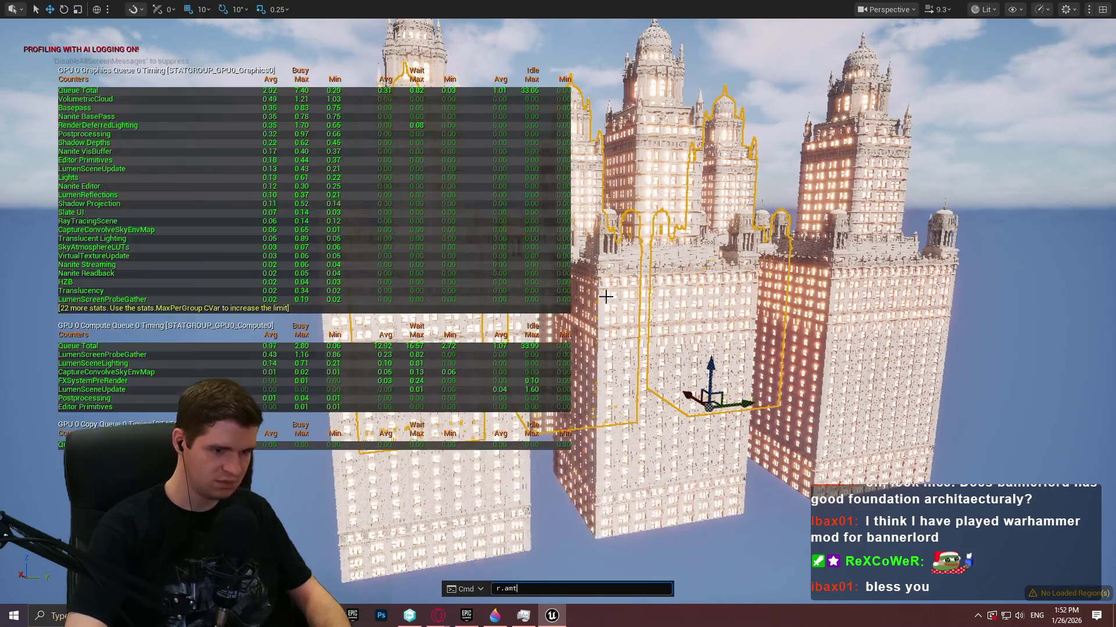
type("ntiAliasingMethod")
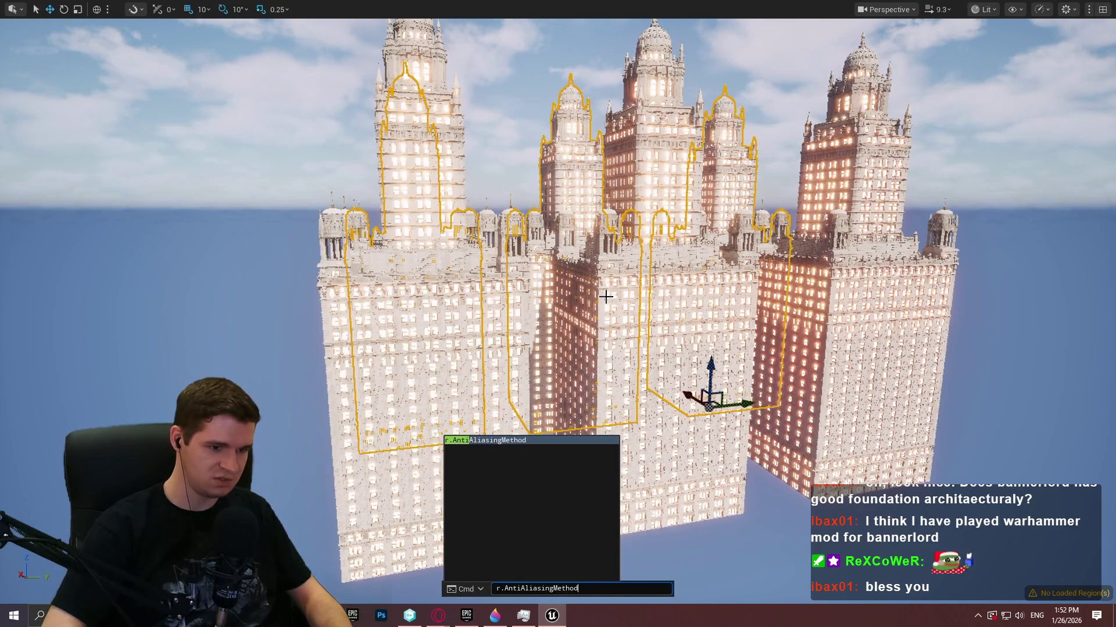
key("Return")
- Orbit the camera around the six towers, then exit full-screen view
left_click_drag(606, 297, 606, 268)
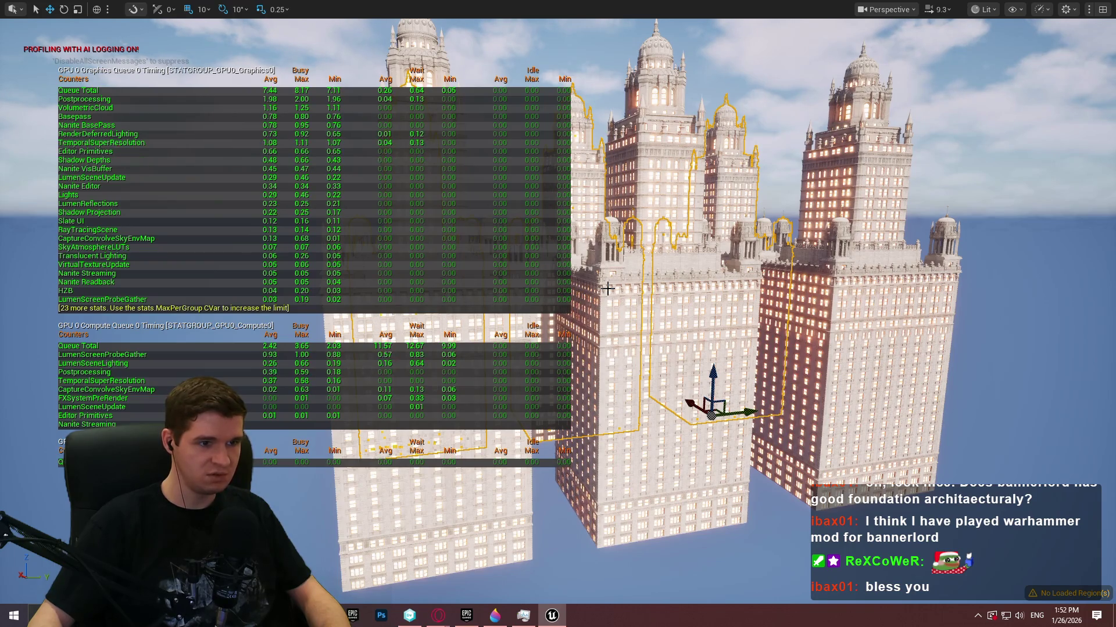
left_click_drag(607, 289, 607, 289)
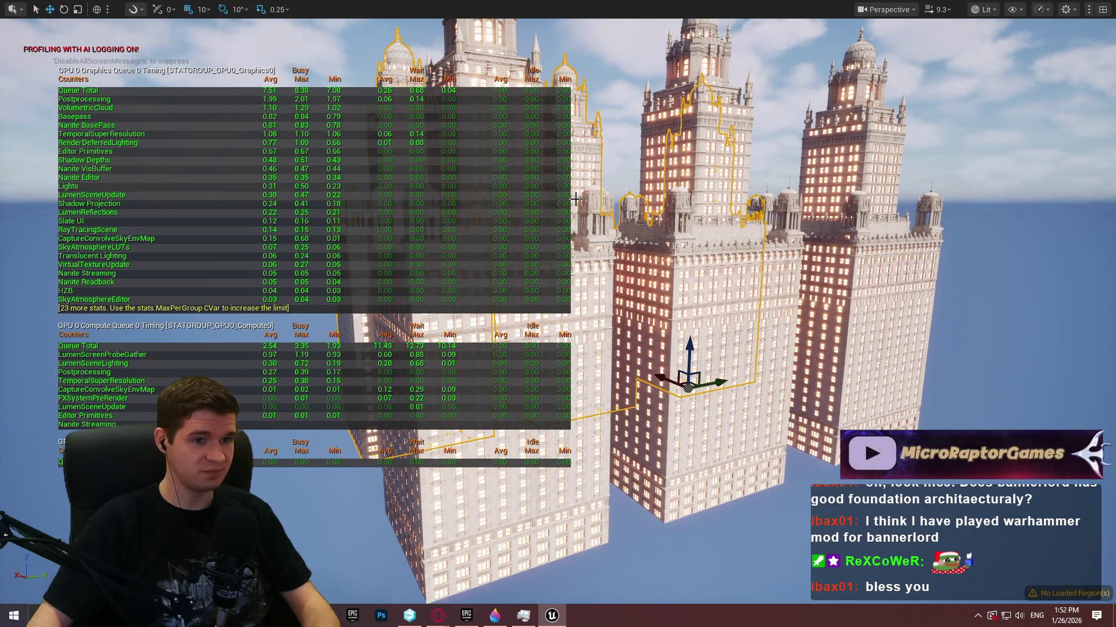
left_click_drag(575, 198, 575, 199)
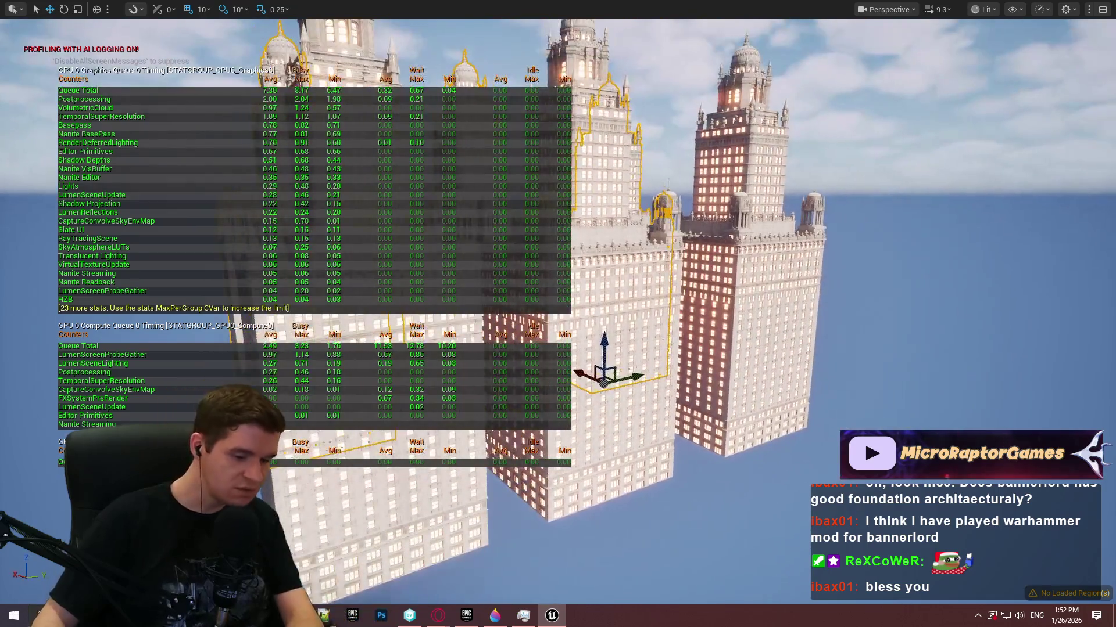
key("F11")
- Open the Statistics window, widen it, show stats for all objects, then close it
left_click(139, 6)
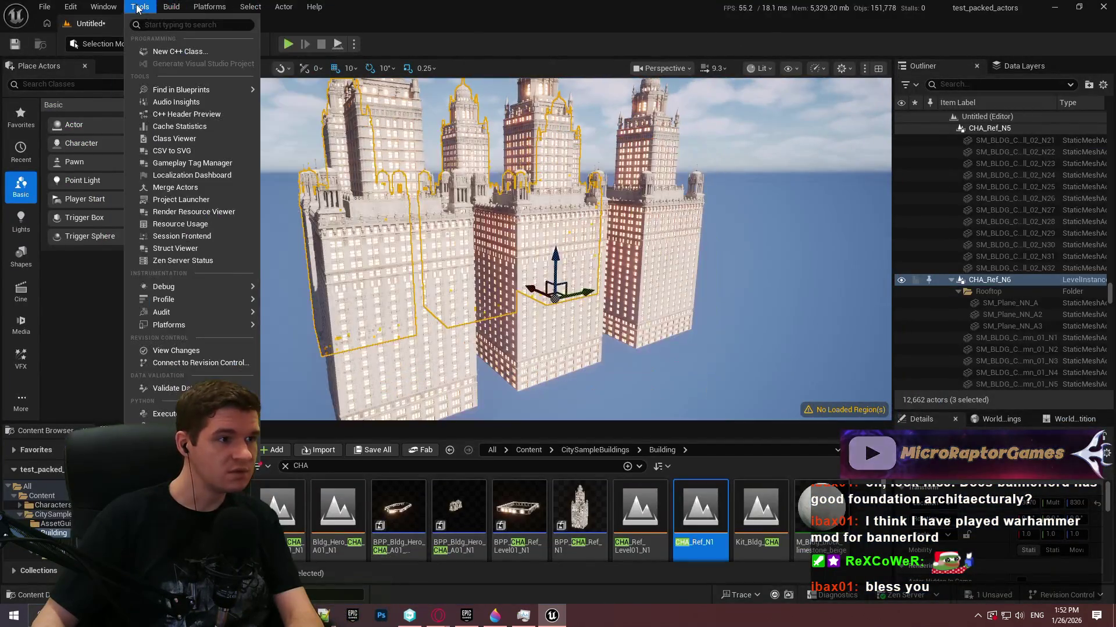
mouse_move(193, 324)
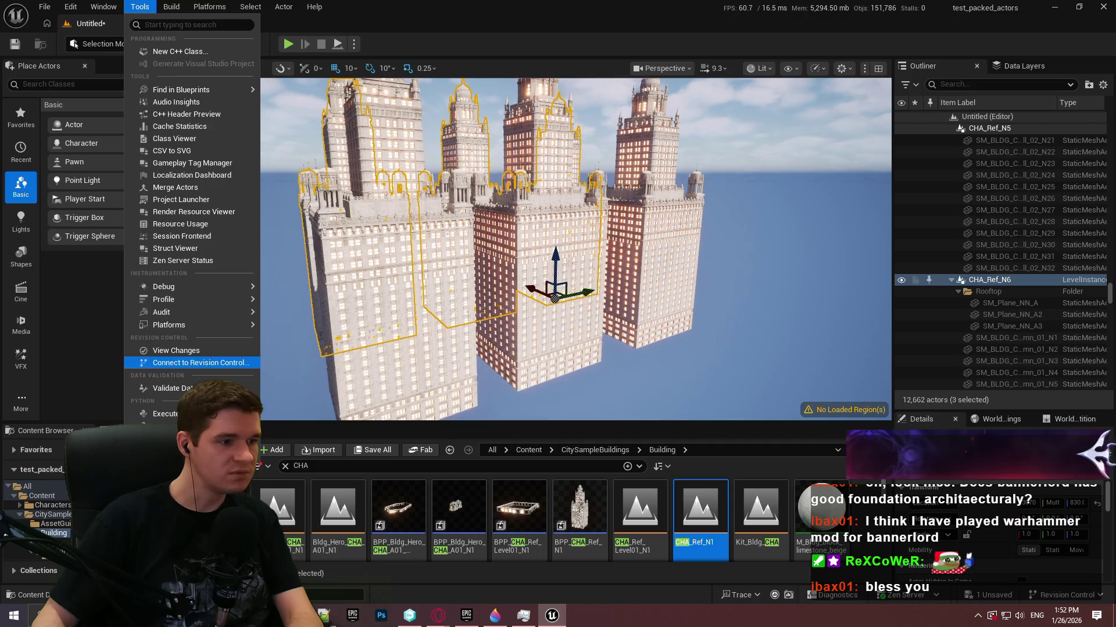
left_click(303, 366)
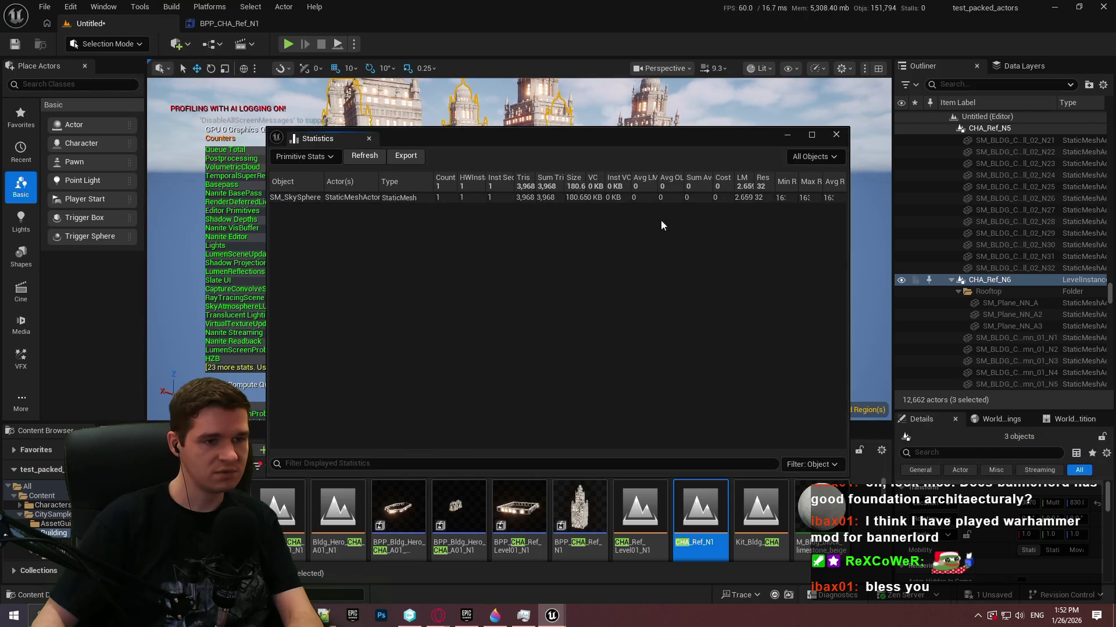
left_click_drag(849, 225, 961, 234)
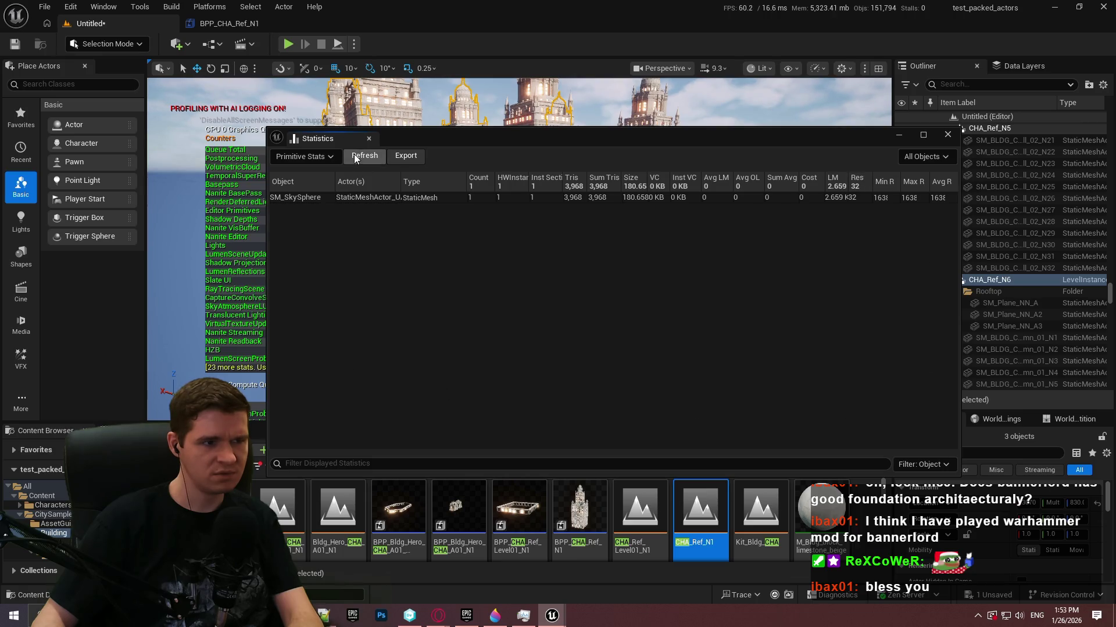
left_click(332, 157)
left_click(331, 158)
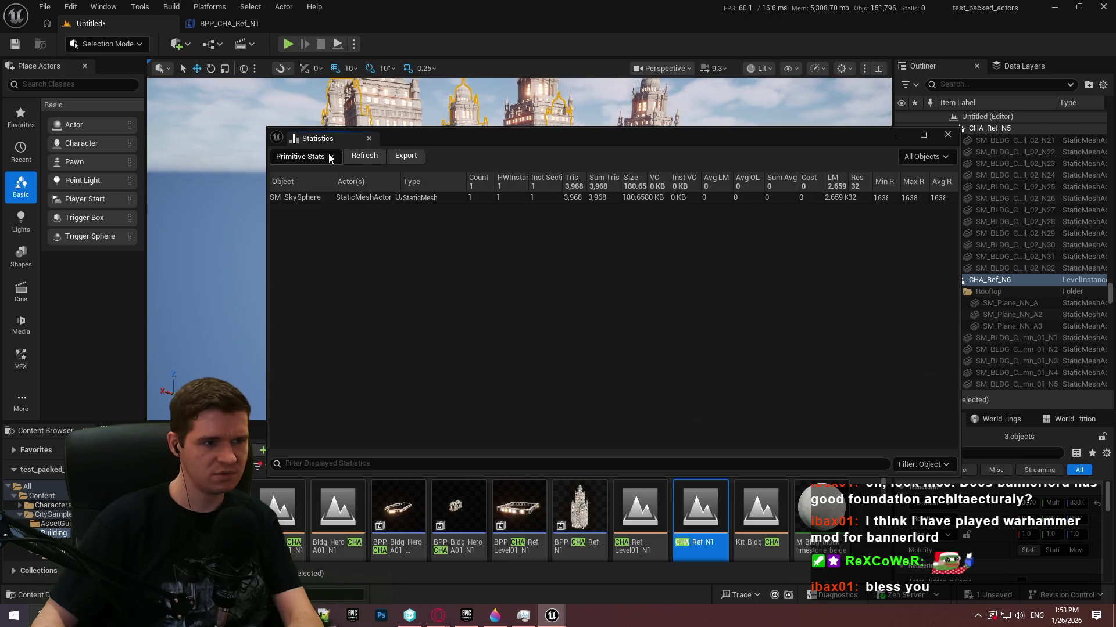
left_click(923, 156)
left_click(934, 177)
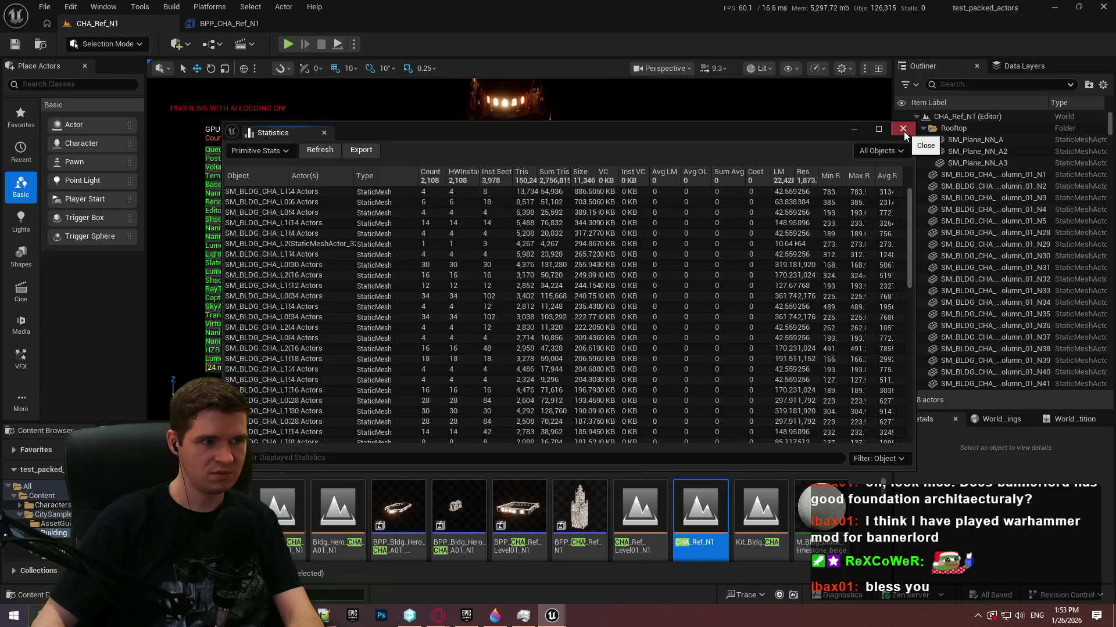
left_click(904, 133)
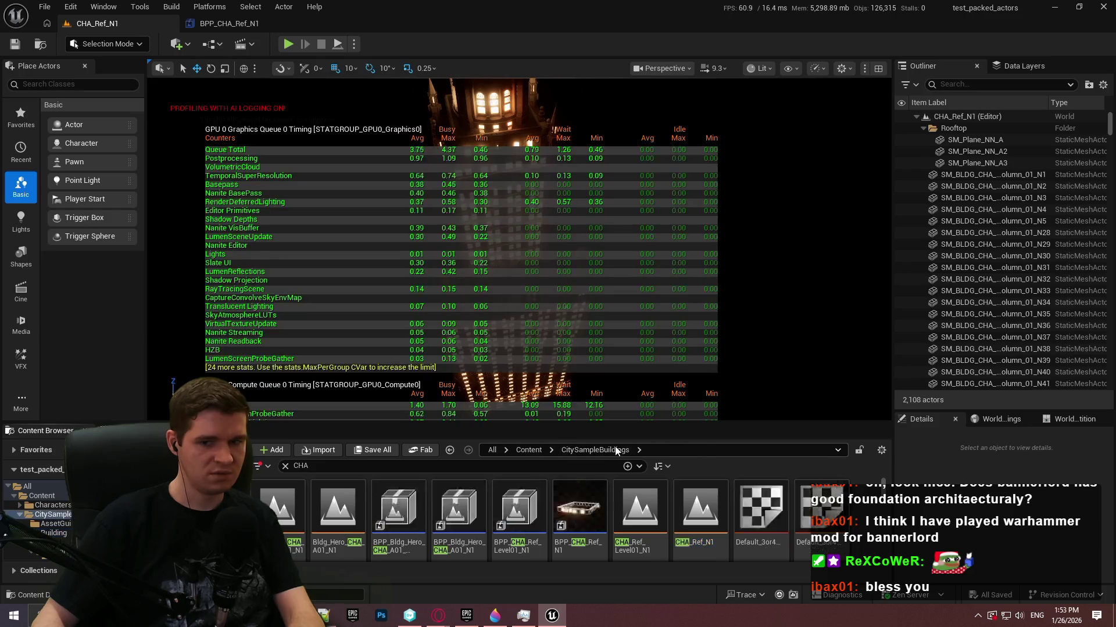
- Go up to the top-level Content folder and clear the CHA search filter
left_click(550, 450)
left_click(533, 451)
scroll(485, 478, "down", 2)
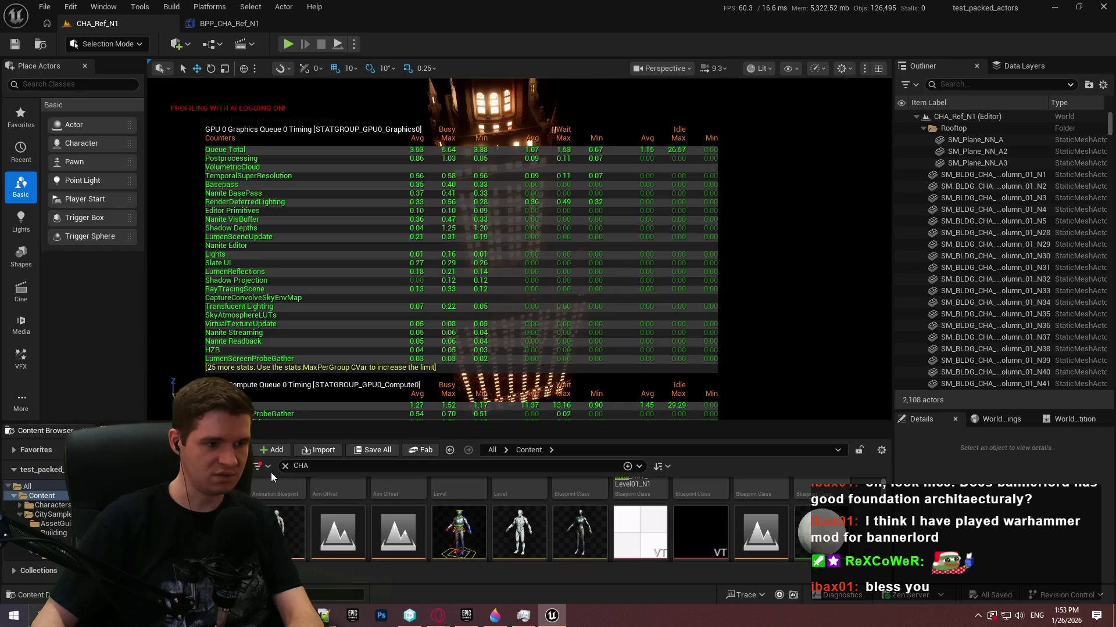
left_click(285, 466)
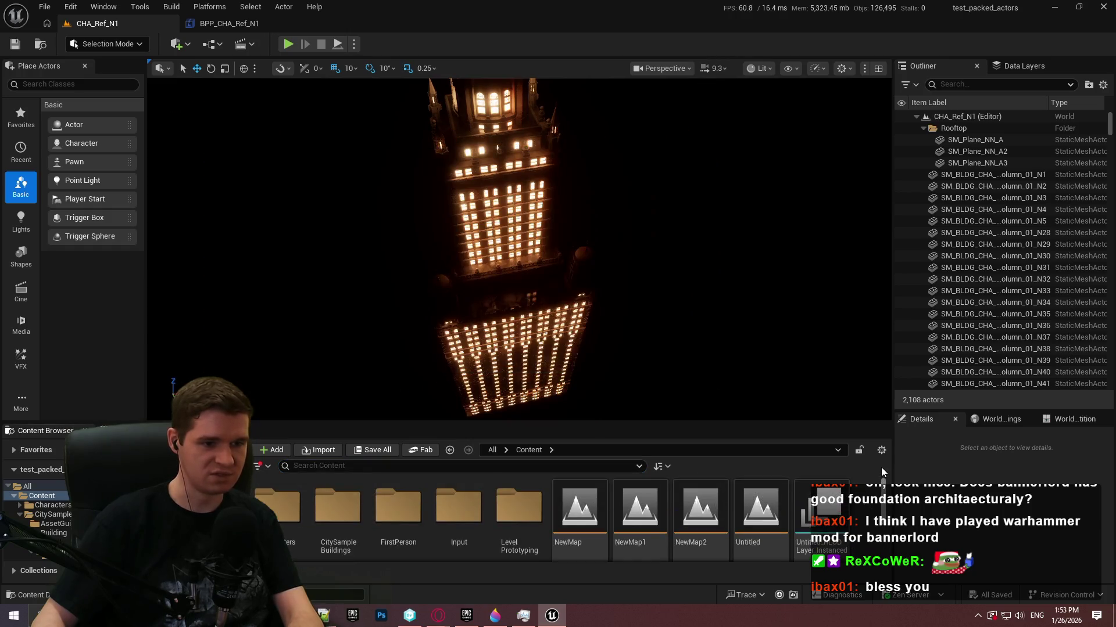
- Open the Untitled level, repair its invalid actor files, and return to the Outliner
double_click(744, 528)
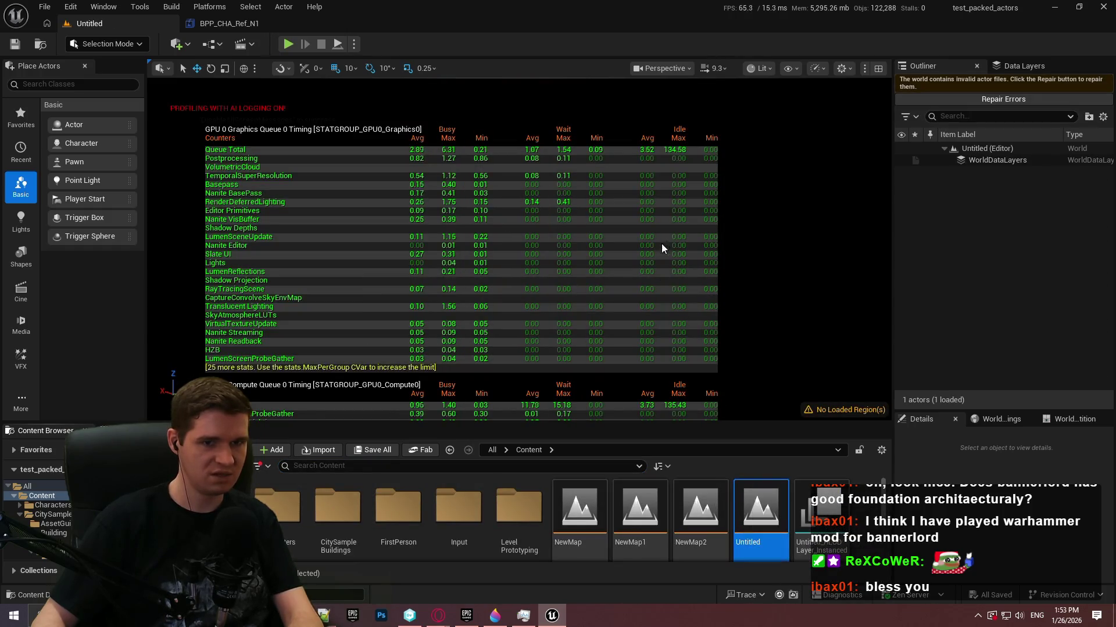
left_click(1012, 100)
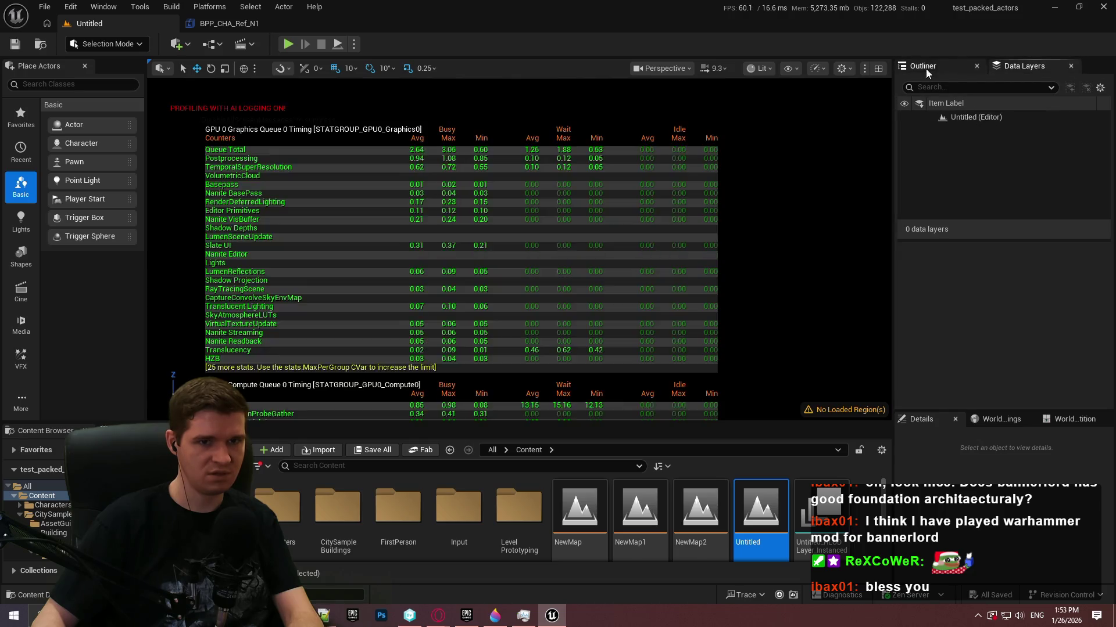
left_click(926, 67)
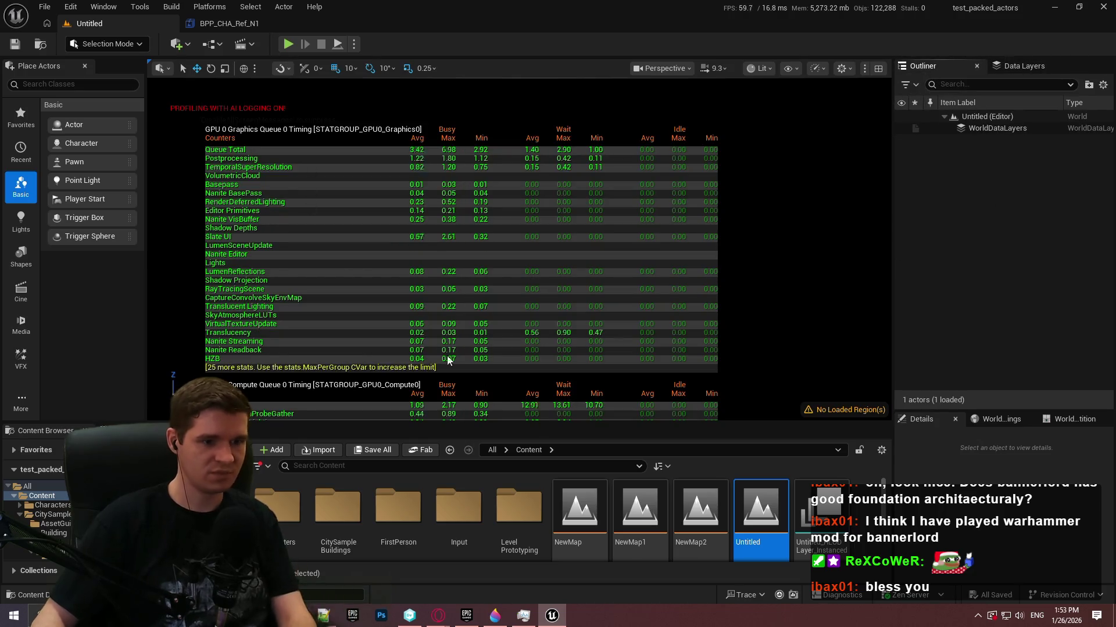
scroll(568, 494, "down", 1)
- Open the NewMap2 level and fly the camera toward its lit tower
left_click(46, 7)
left_click(392, 536)
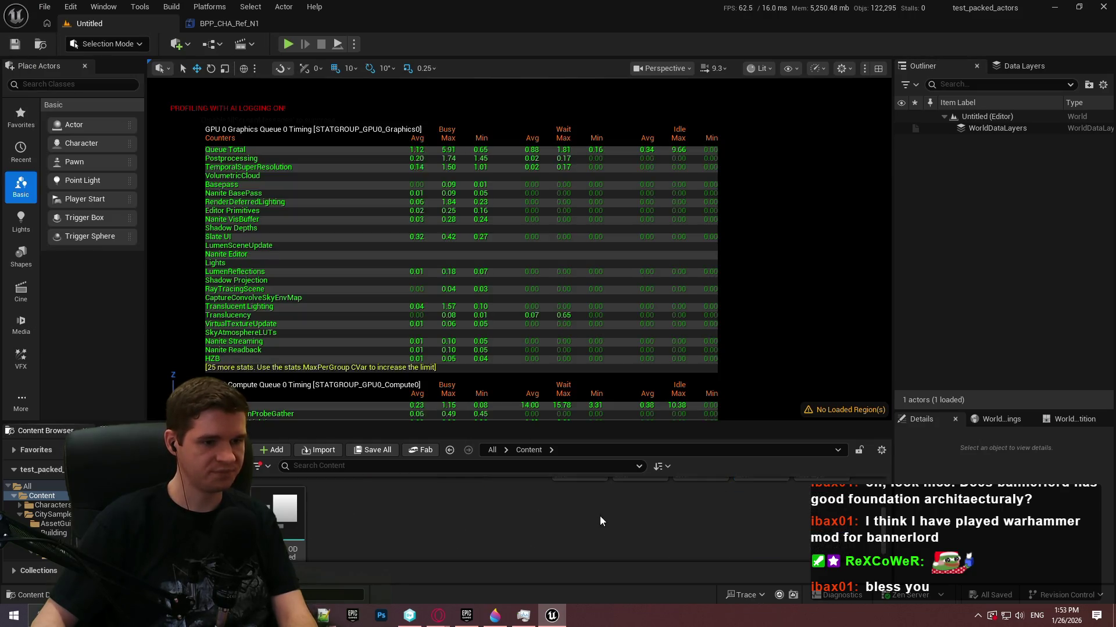
left_click(701, 517)
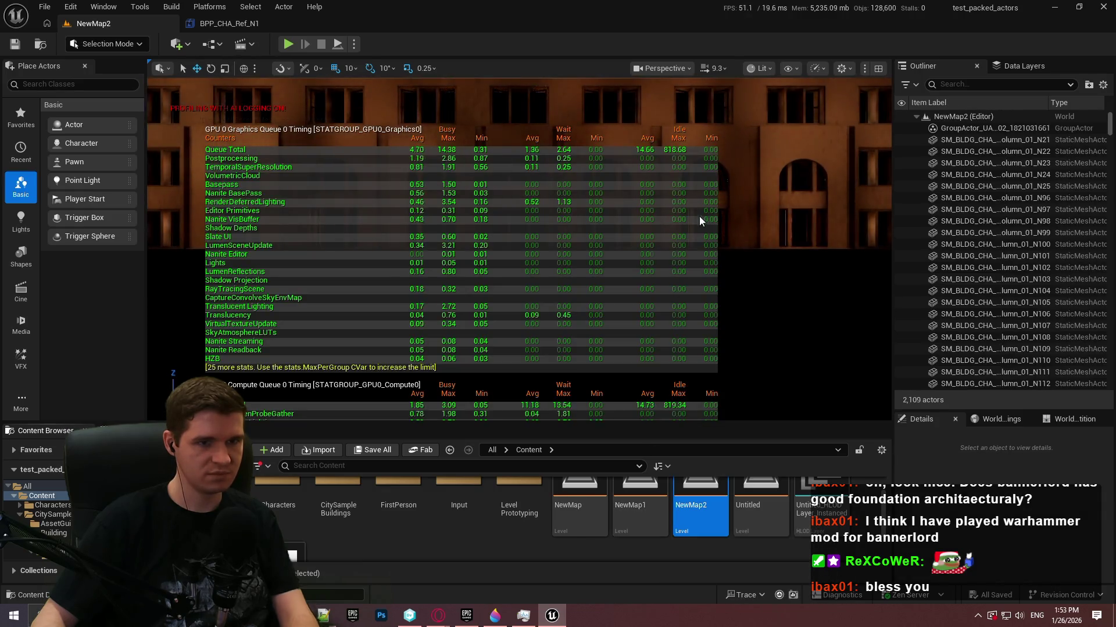
scroll(698, 216, "up", 2)
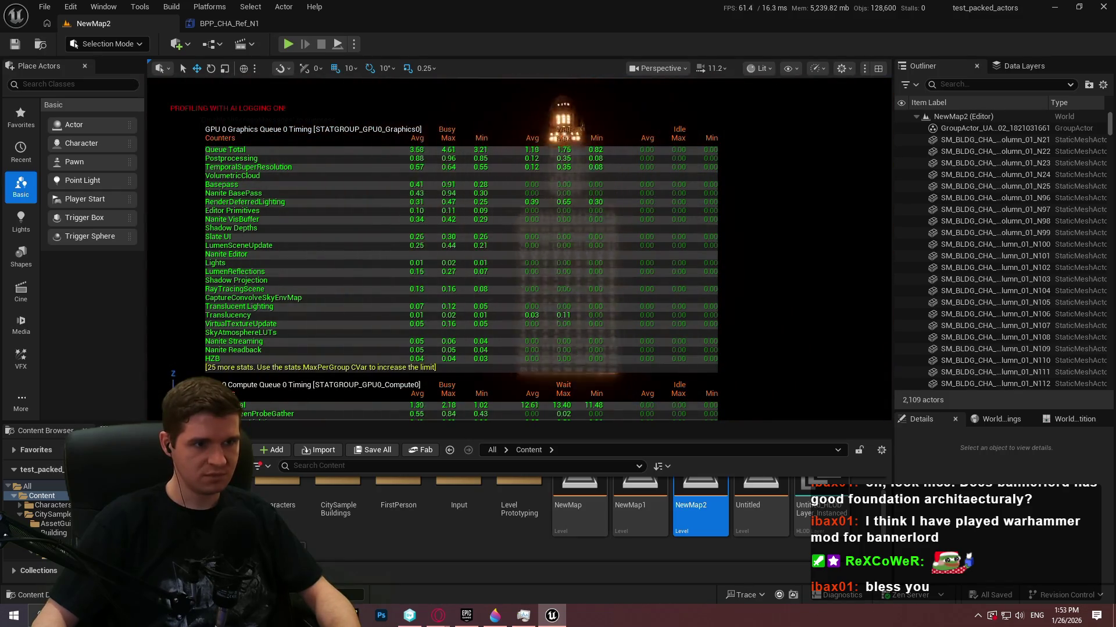
key("w")
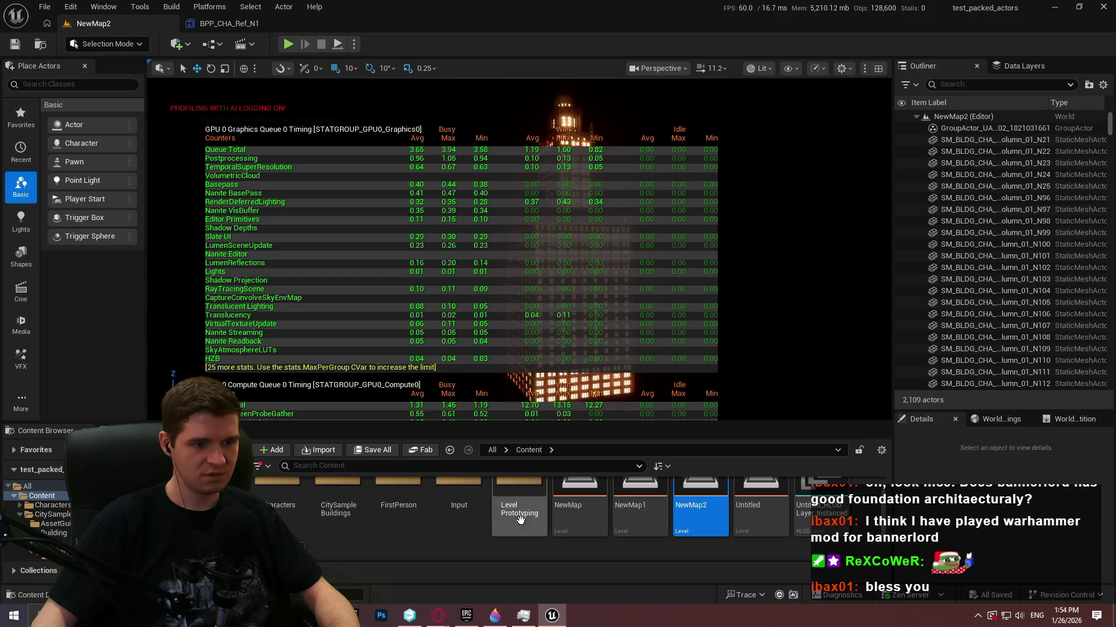
- Create a new level from the Basic template
left_click(45, 7)
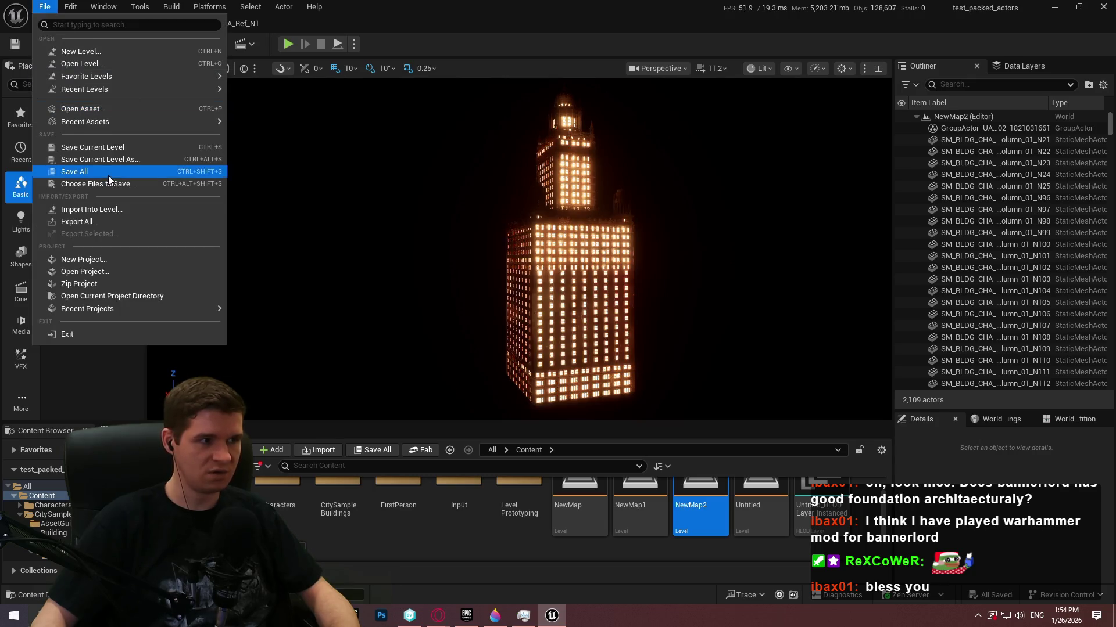
left_click(106, 52)
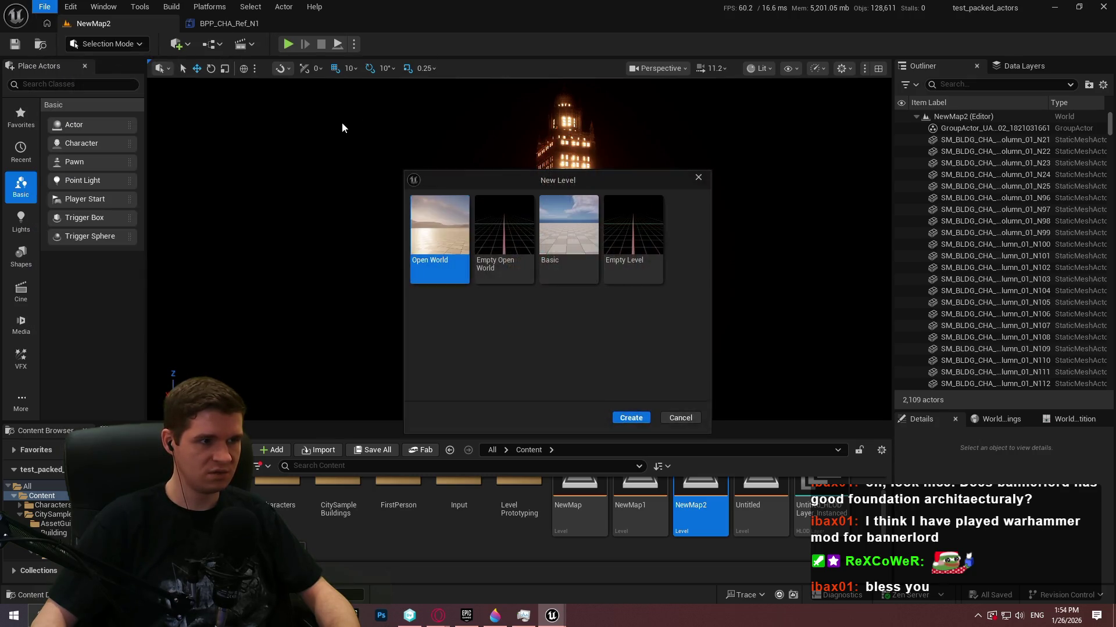
double_click(563, 251)
- Place NewMap2 as a level instance, add two side-by-side copies, and maximize the viewport
left_click_drag(672, 405, 674, 401)
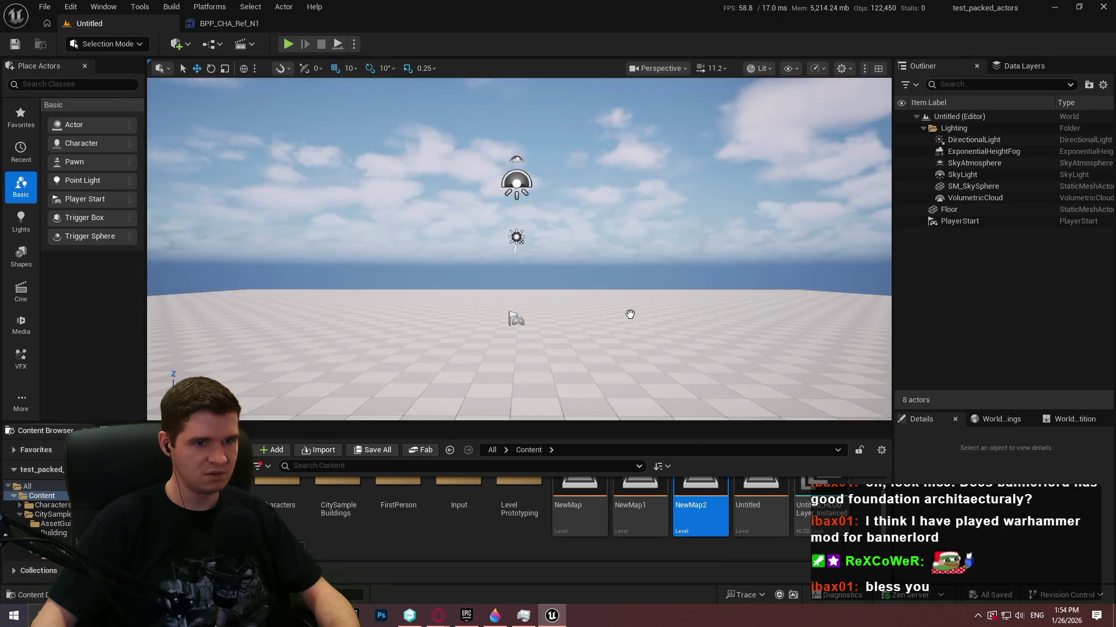
scroll(650, 347, "down", 10)
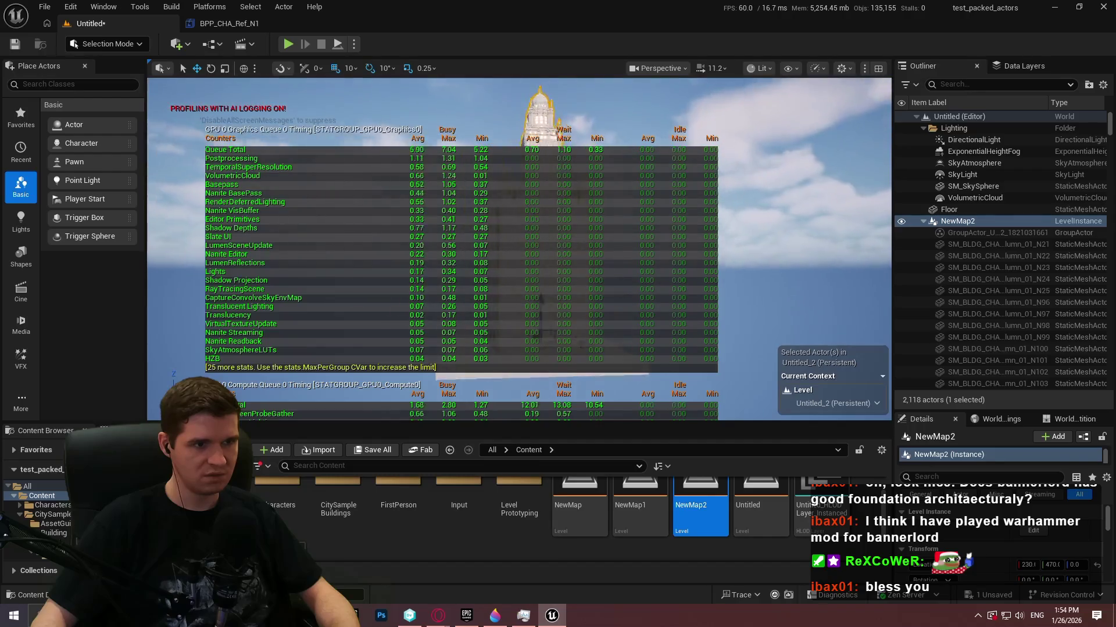
left_click_drag(650, 347, 720, 343)
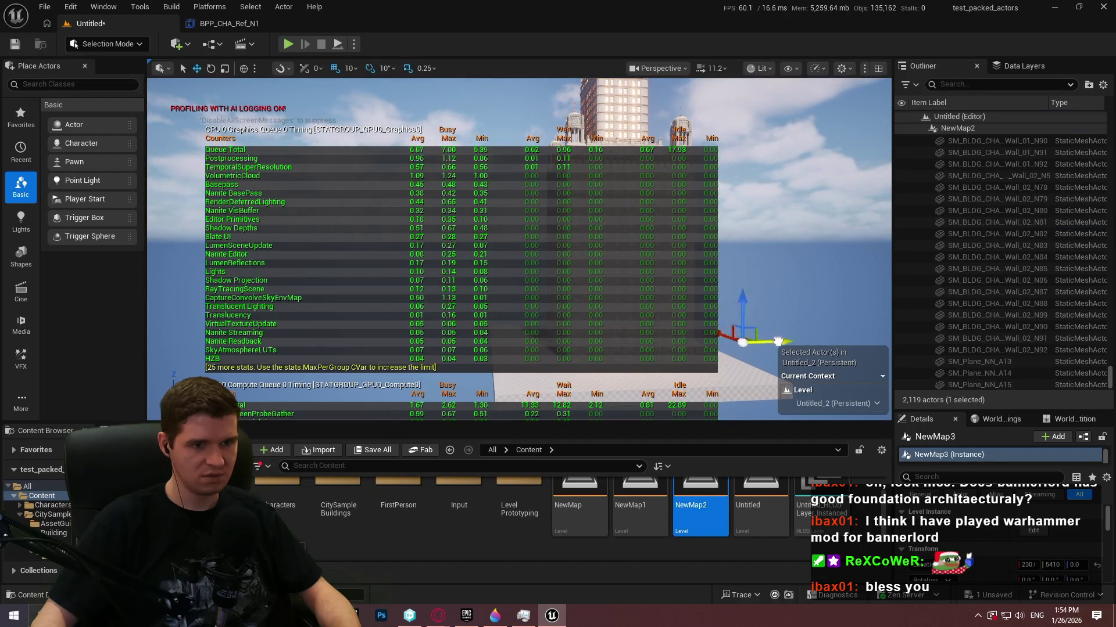
left_click_drag(842, 340, 831, 340)
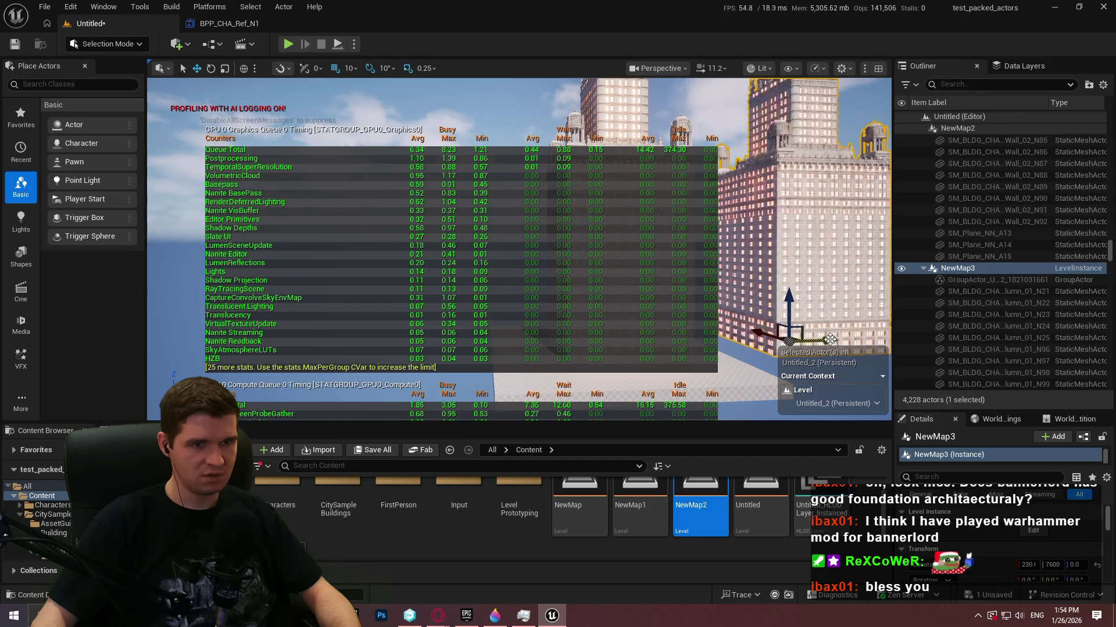
key("ctrl+d")
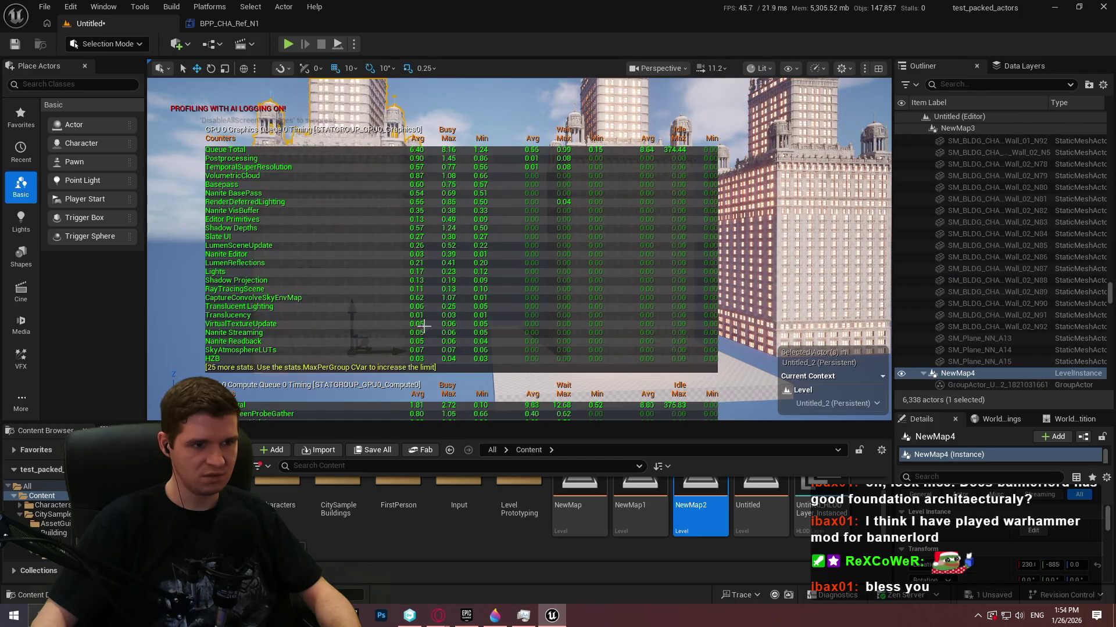
left_click_drag(402, 353, 488, 352)
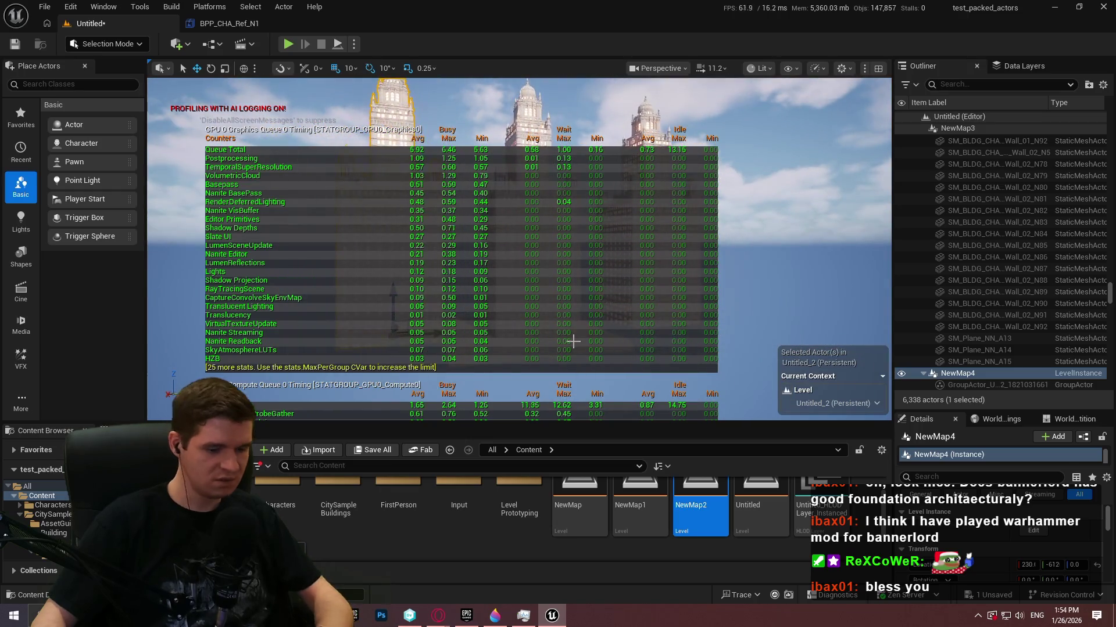
key("F11")
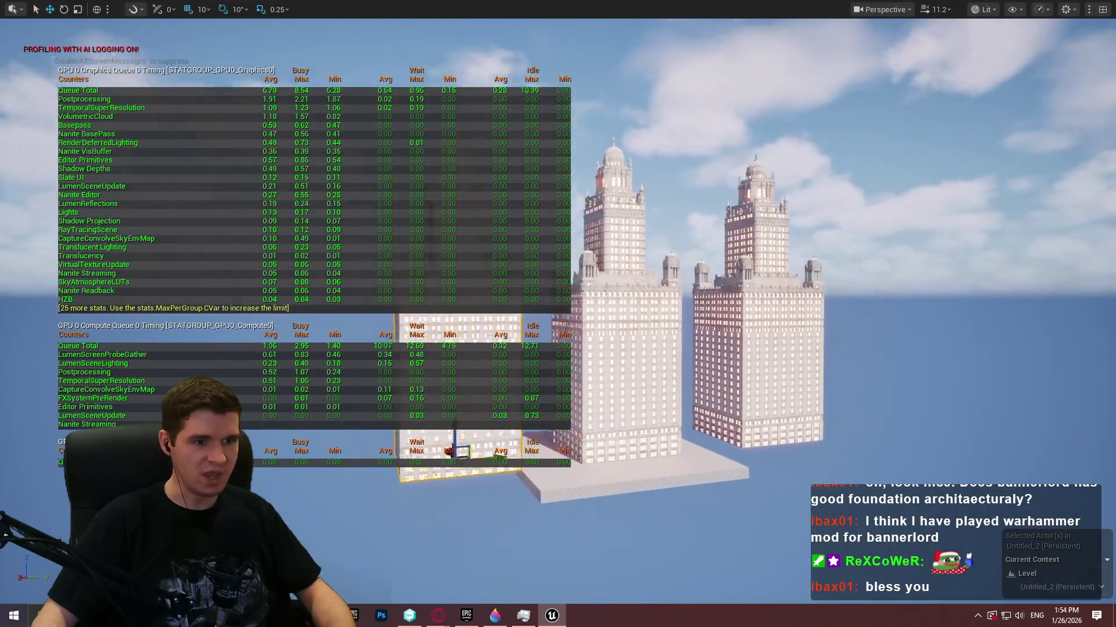
- Select the middle and right towers, Alt-drag a copy, then undo the misplaced copy
left_click(626, 329)
left_click(782, 318, "ctrl")
left_click_drag(769, 411, 734, 397)
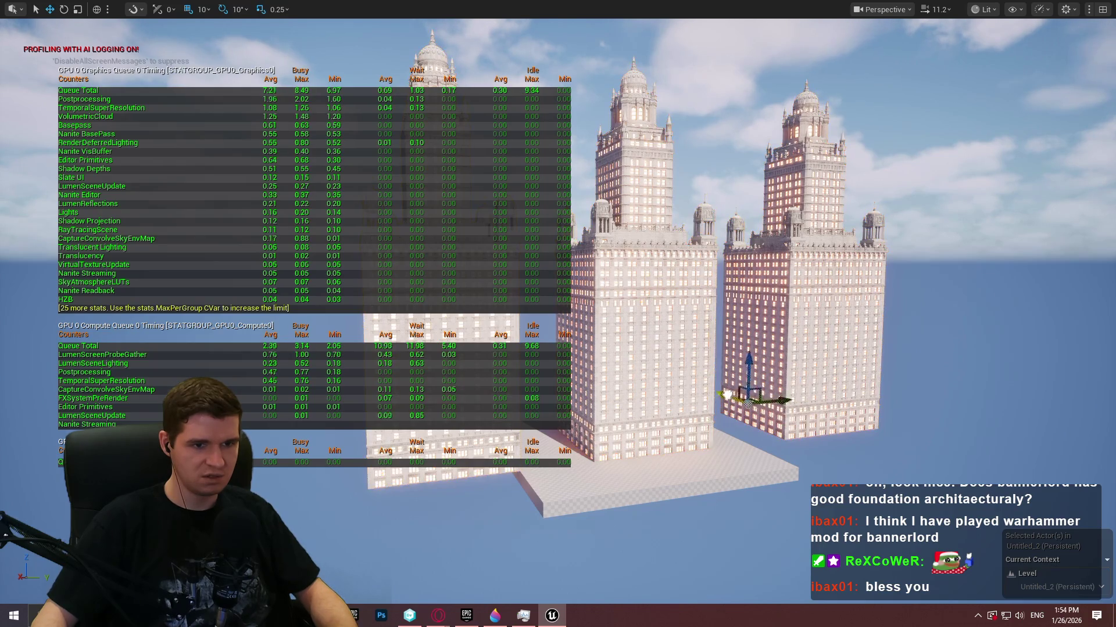
left_click_drag(662, 365, 669, 382)
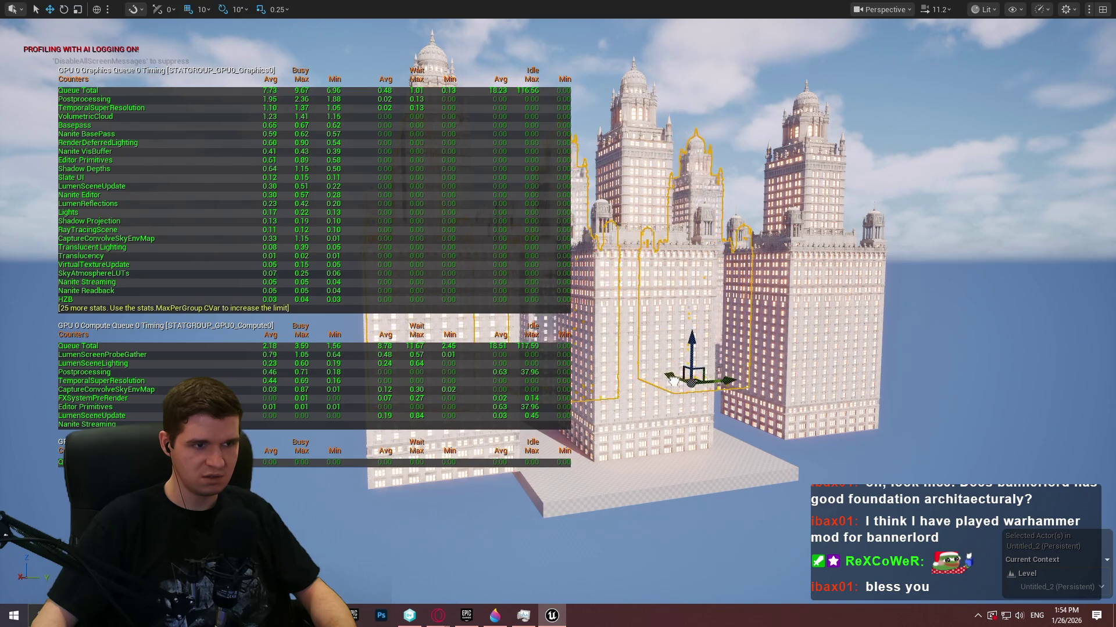
key("ctrl+z")
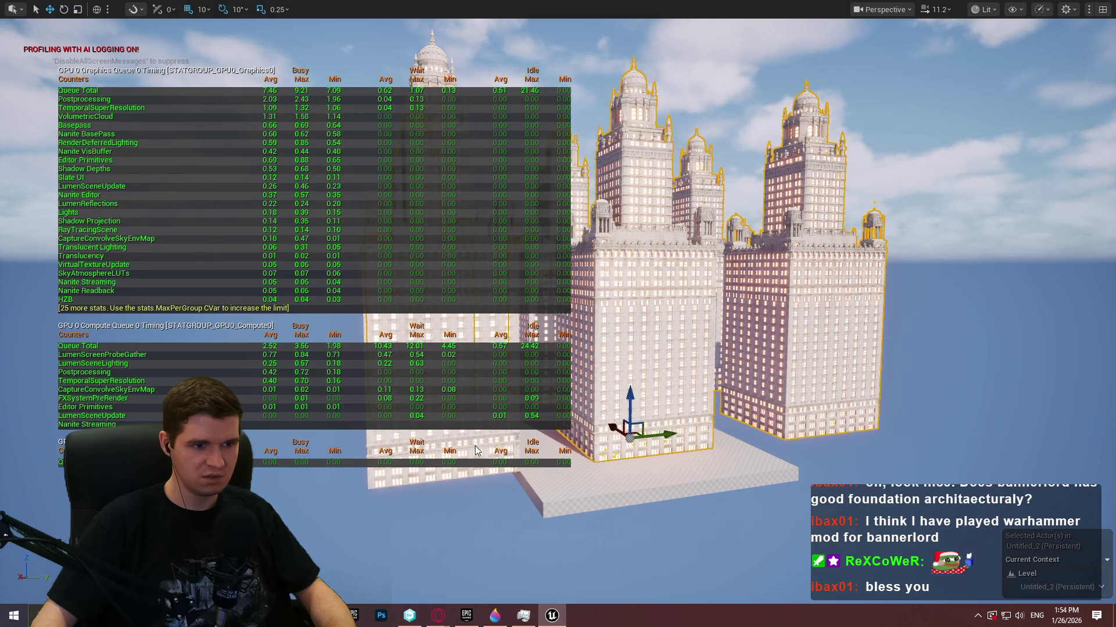
- Pull the camera back and move a copied tower into line with the row
left_click_drag(578, 468, 581, 575)
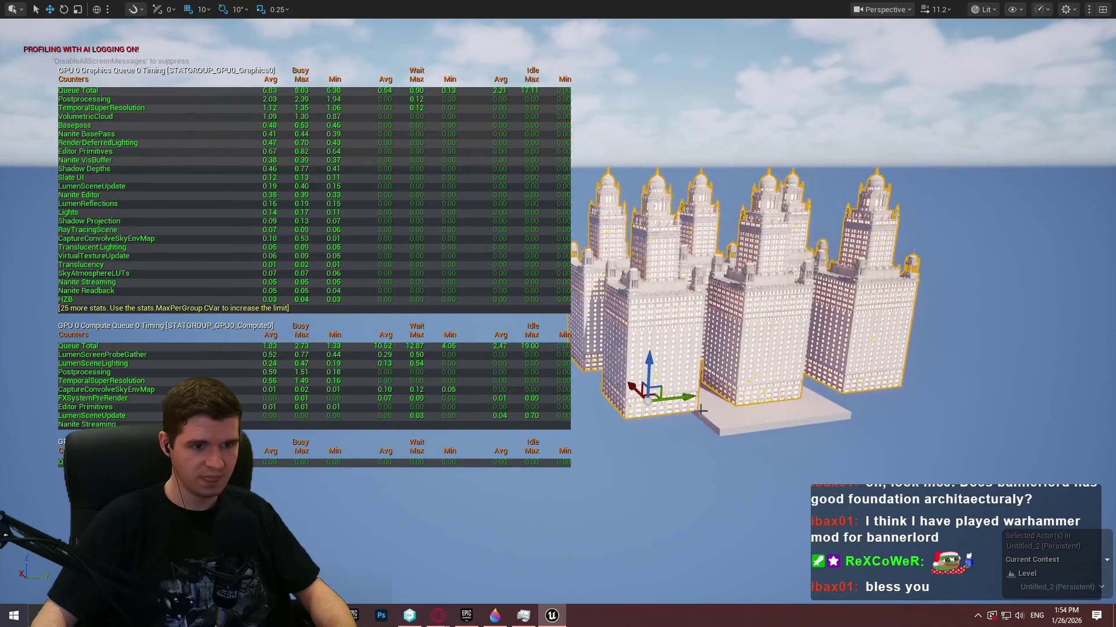
left_click(314, 437)
left_click_drag(326, 436, 260, 444)
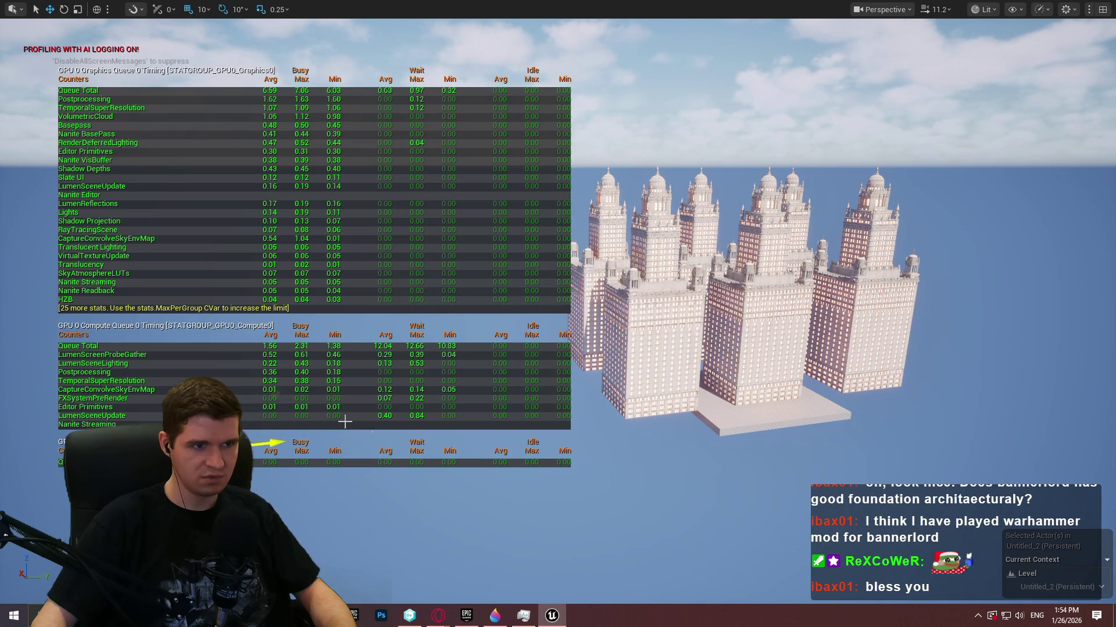
left_click_drag(323, 449, 305, 436)
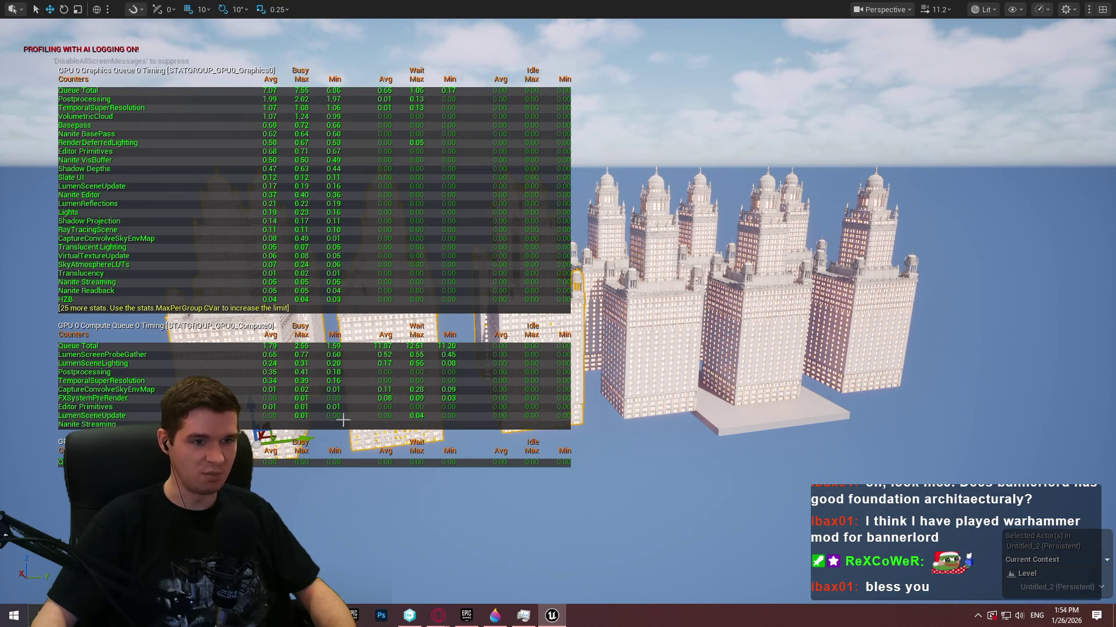
- Select six towers, copy them into a new row behind, orbit the grid, and deselect
left_click(630, 255)
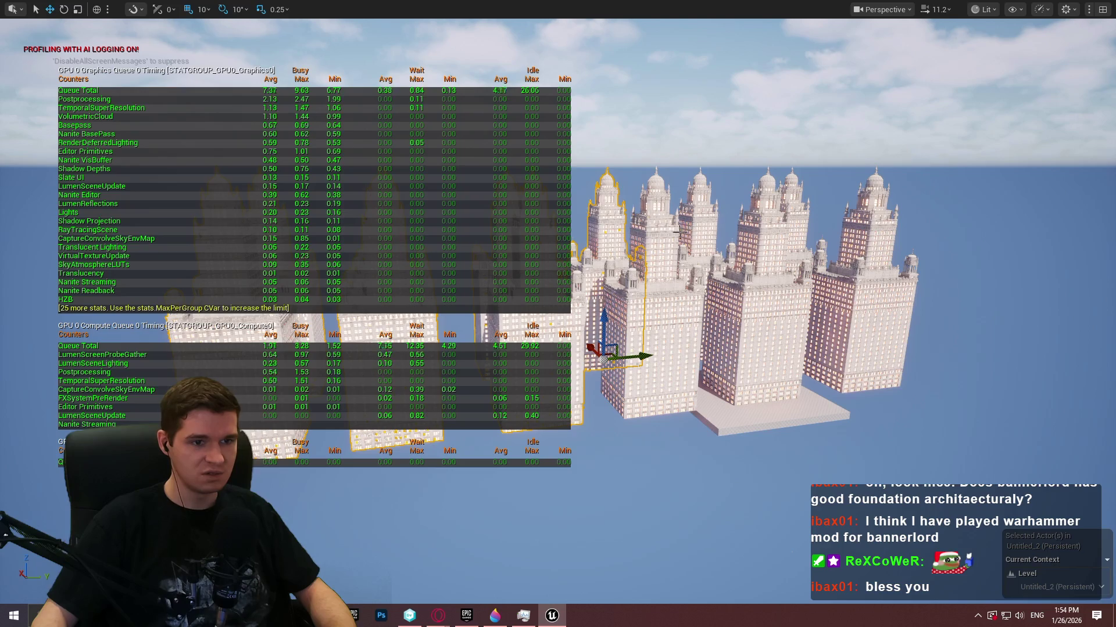
left_click(680, 232, "ctrl")
left_click(705, 221, "ctrl")
left_click(759, 229, "ctrl")
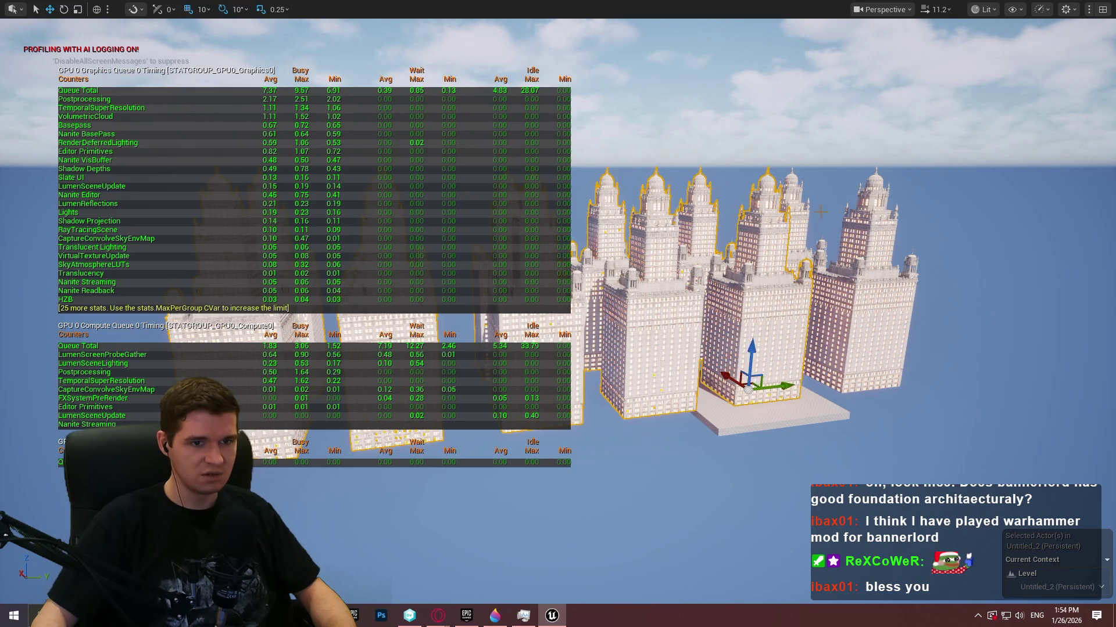
left_click(784, 210, "ctrl")
left_click(886, 226, "ctrl")
left_click_drag(852, 378, 704, 296)
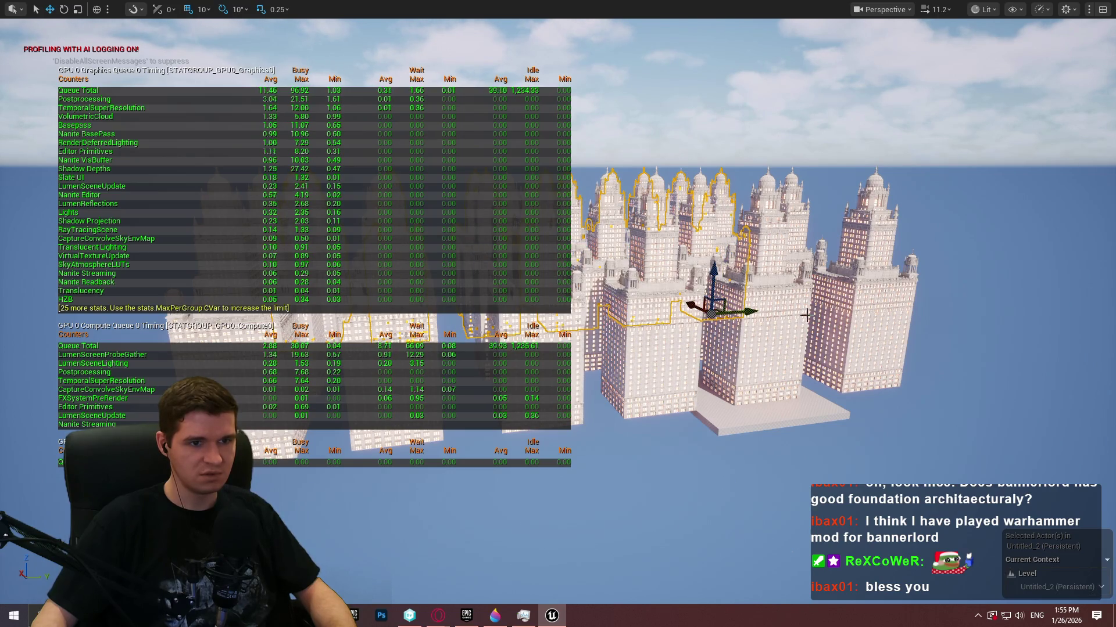
mouse_move(803, 317)
left_mouse_down()
mouse_move(803, 291)
mouse_move(813, 348)
mouse_move(796, 325)
mouse_move(804, 302)
mouse_move(804, 317)
left_mouse_up()
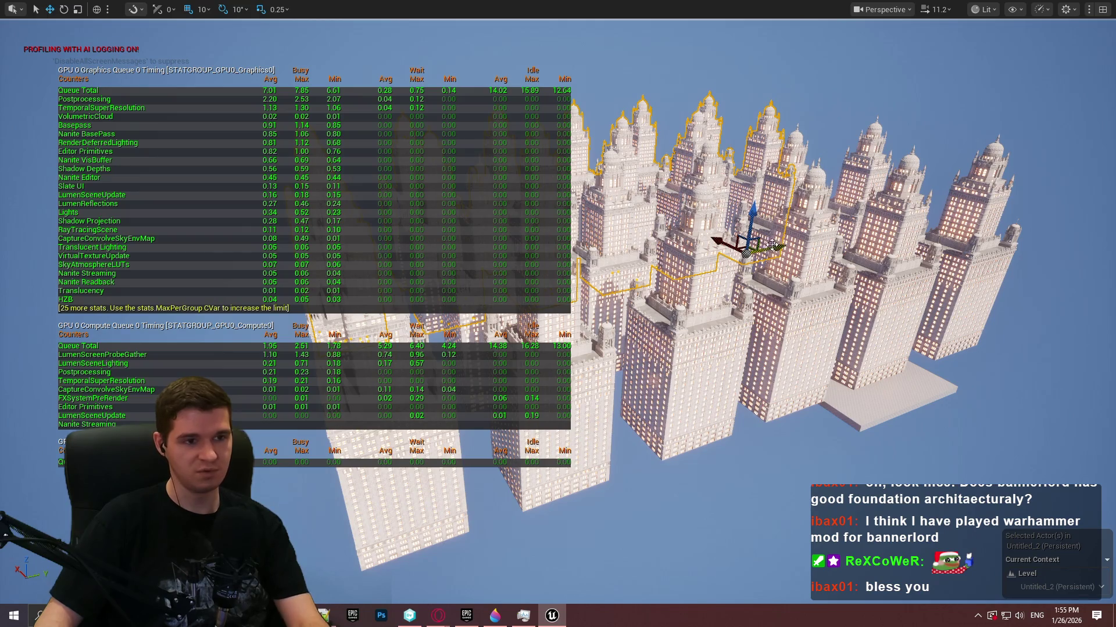
key("Escape")
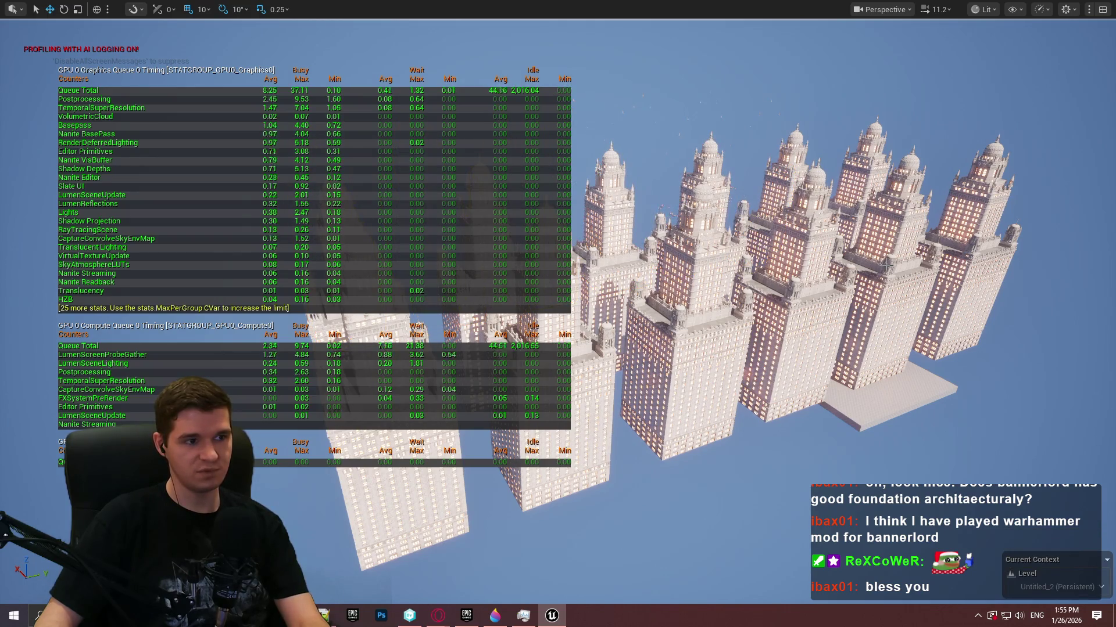
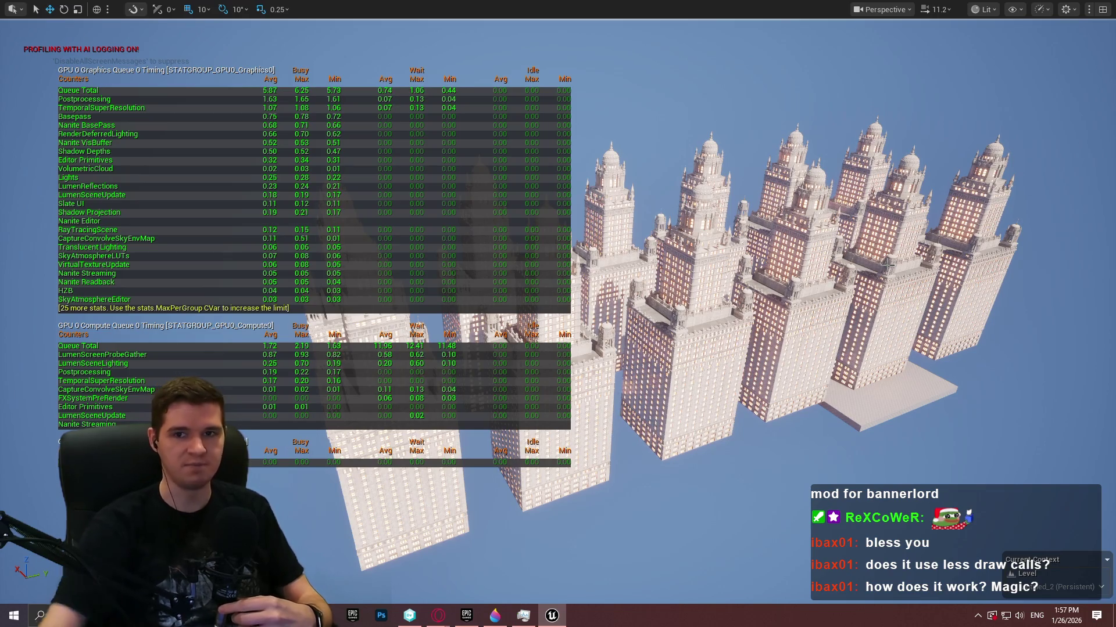
- Hide the GPU stats overlay and switch to the YouTube 'ps4 mark cerny' results
key("Return")
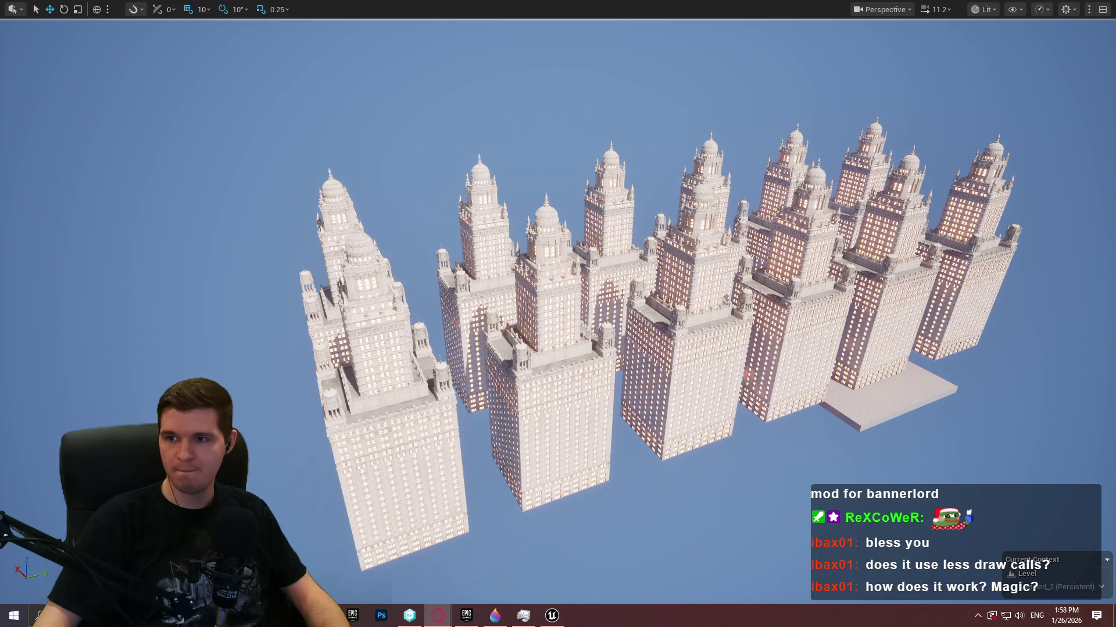
key("alt+Tab")
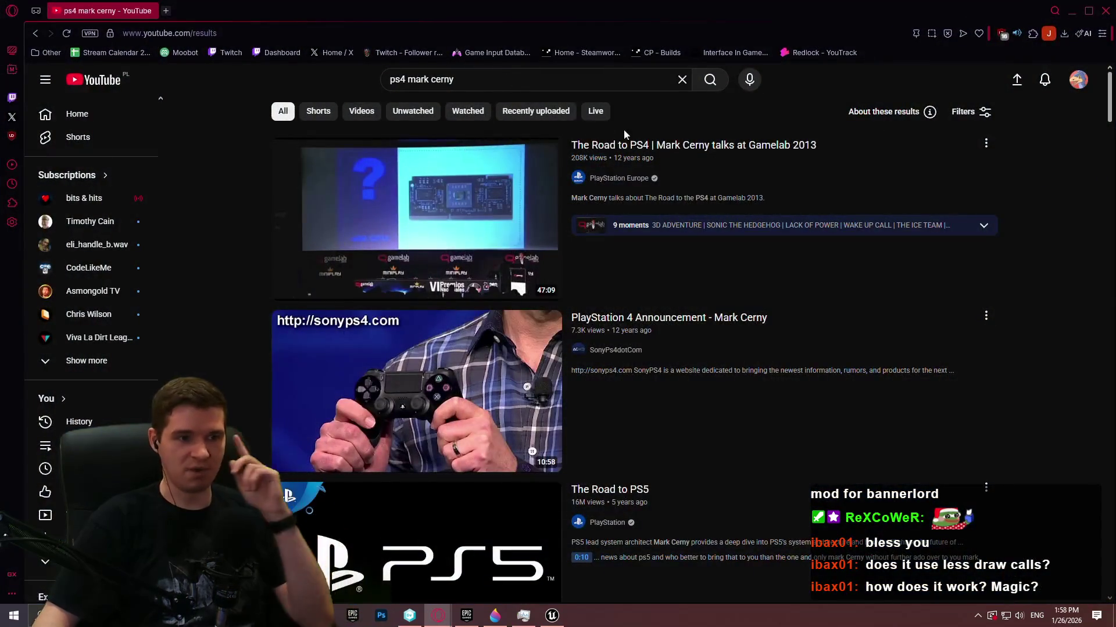
- Open 'The Road to PS4' talk and skip ahead through it to the GDDR5 memory slide
left_click(703, 144)
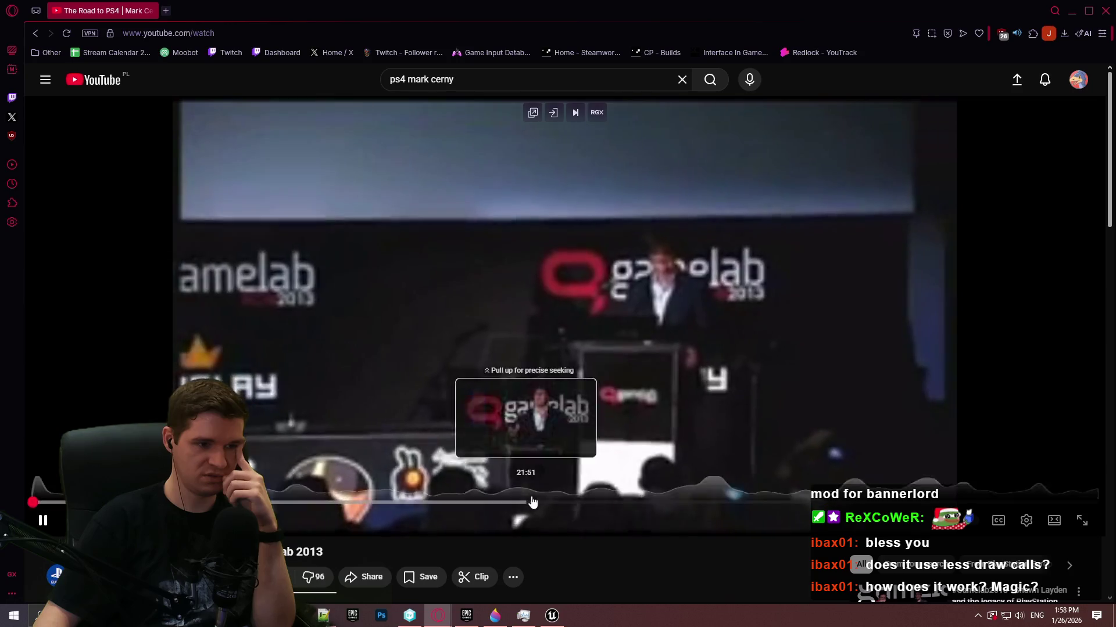
left_click(583, 502)
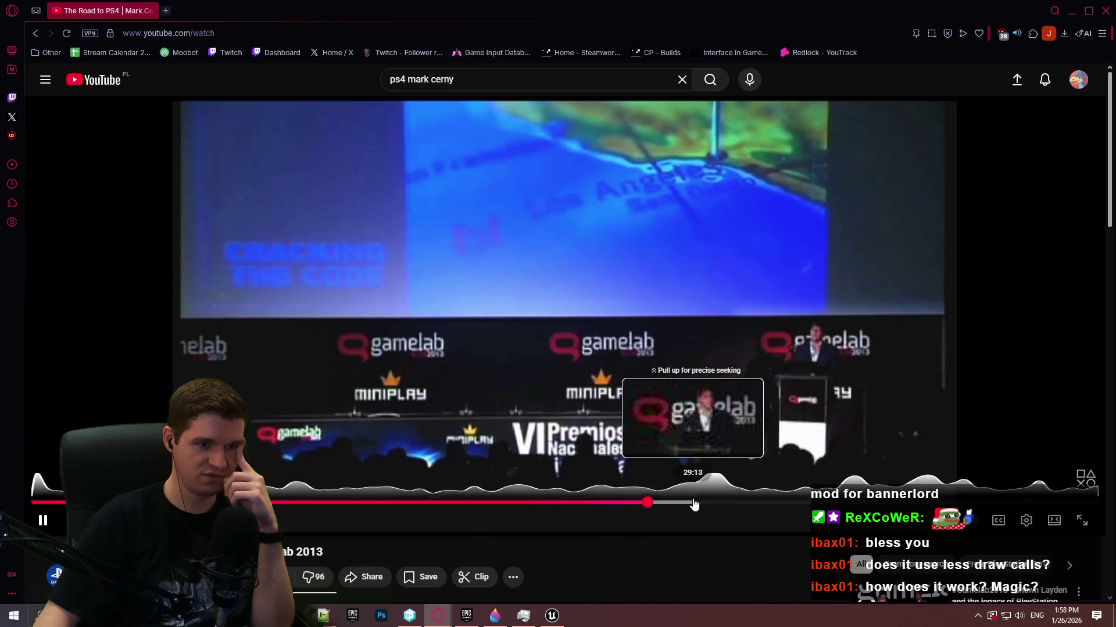
left_click(694, 503)
left_click(780, 503)
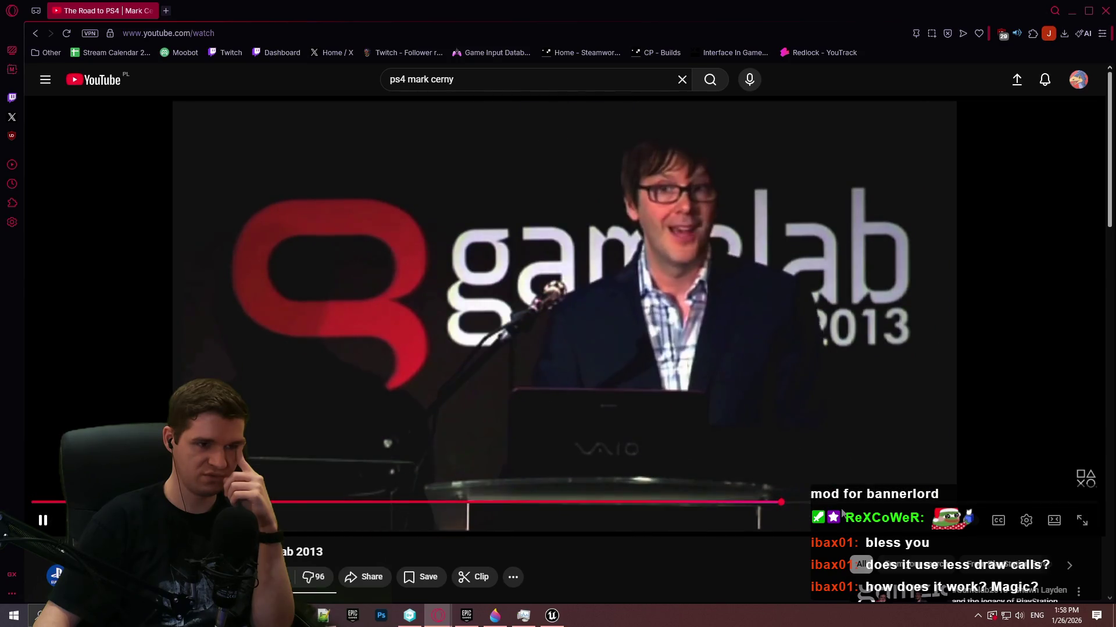
left_click(857, 503)
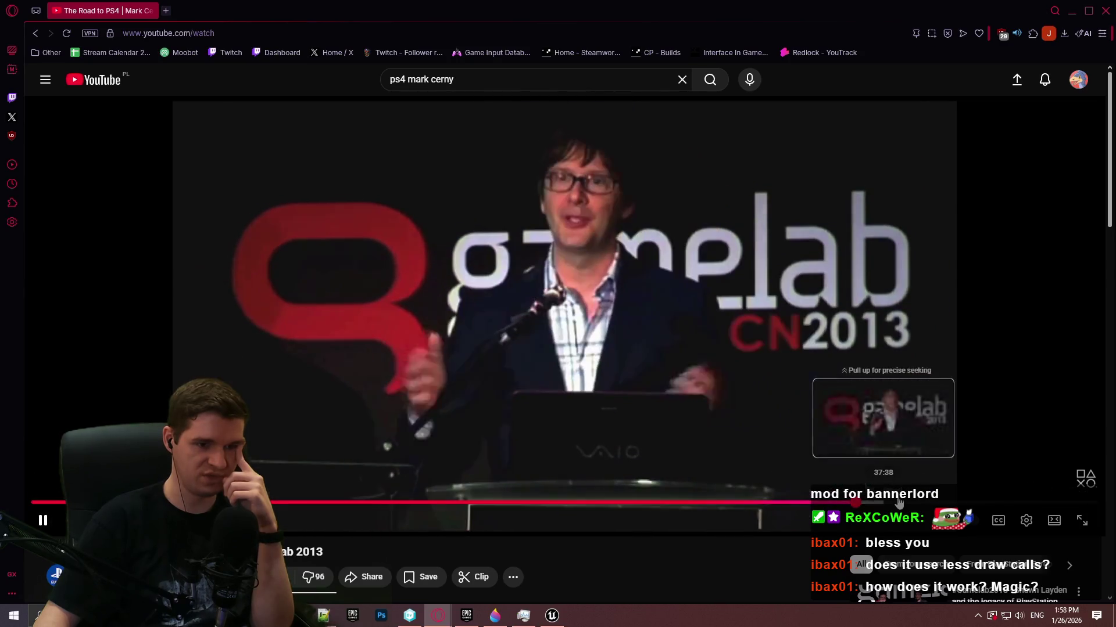
left_click(929, 504)
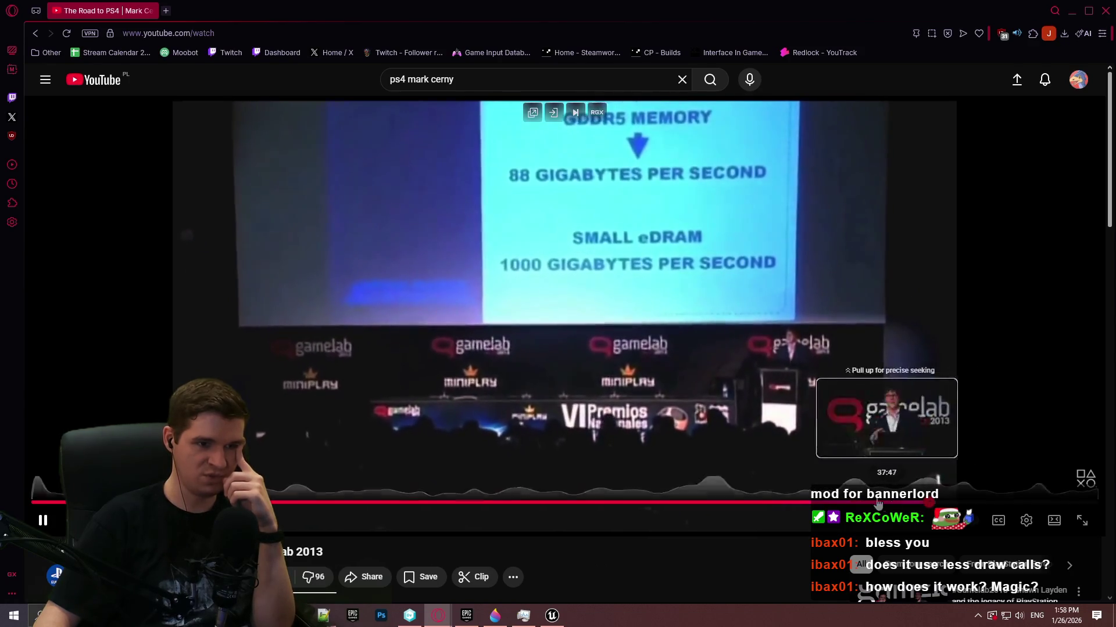
- Jump back to the PlayStation 2 slide, seek forward, and pause the talk
left_click(409, 503)
left_click(340, 503)
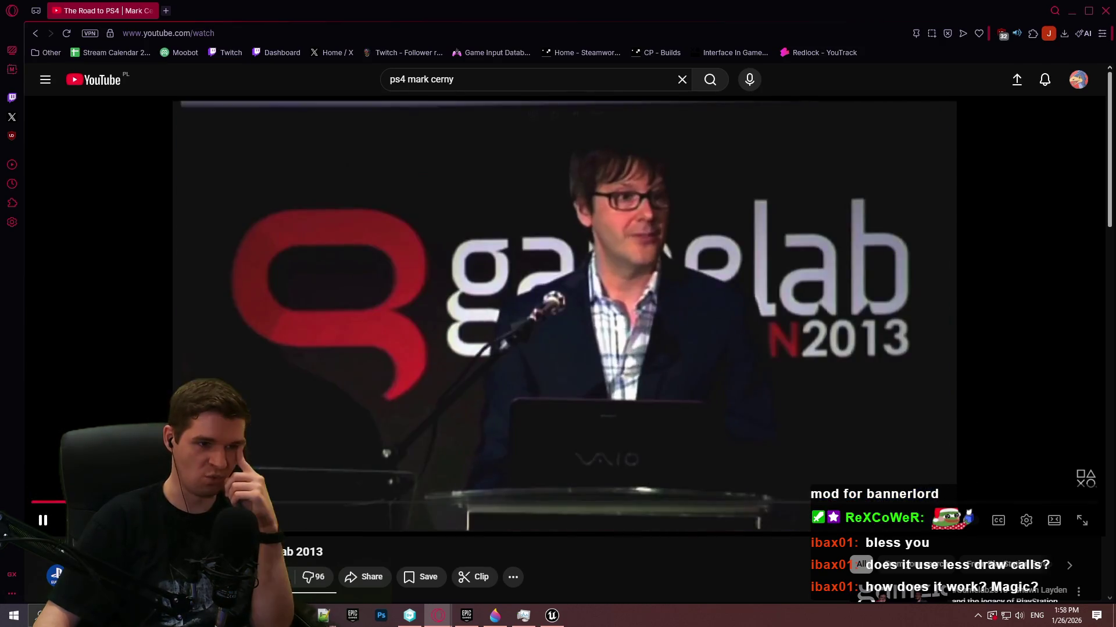
left_click_drag(142, 503, 501, 504)
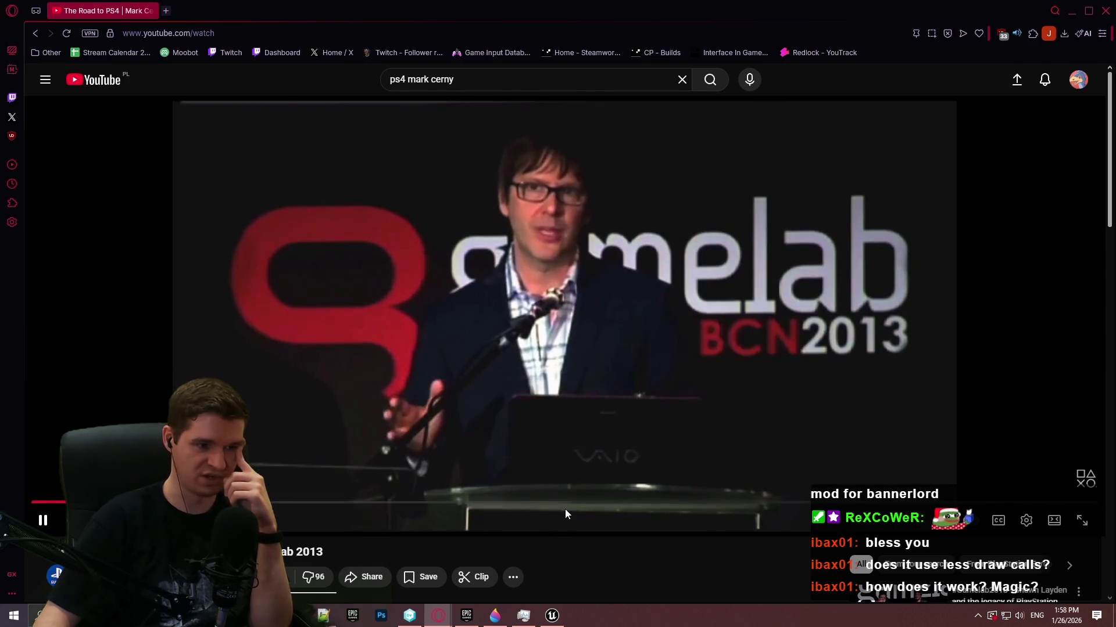
left_click(565, 489)
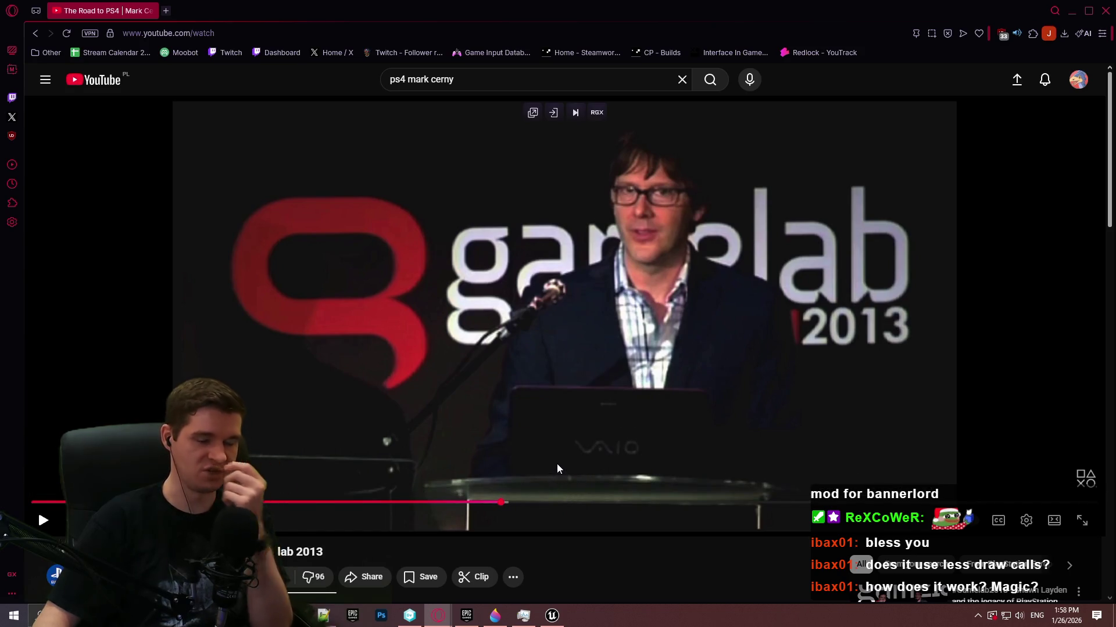
mouse_move(563, 503)
left_mouse_down()
mouse_move(548, 503)
mouse_move(582, 508)
left_mouse_up()
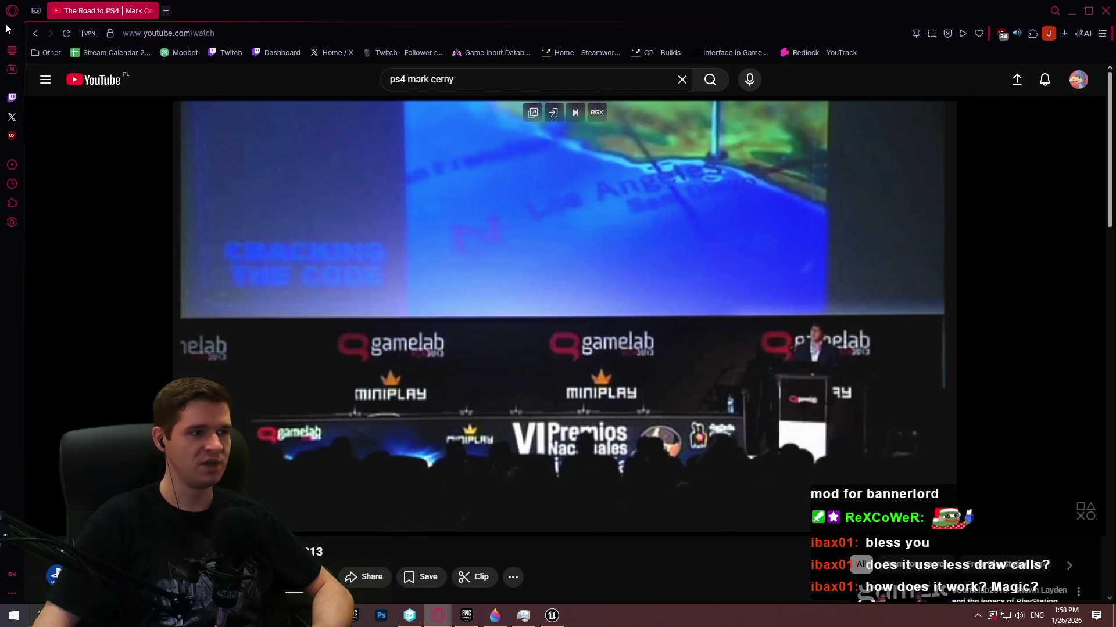
- Browse the 'ps4 mark cerny' search results, then return to the Unreal level
left_click(39, 36)
scroll(777, 299, "down", 4)
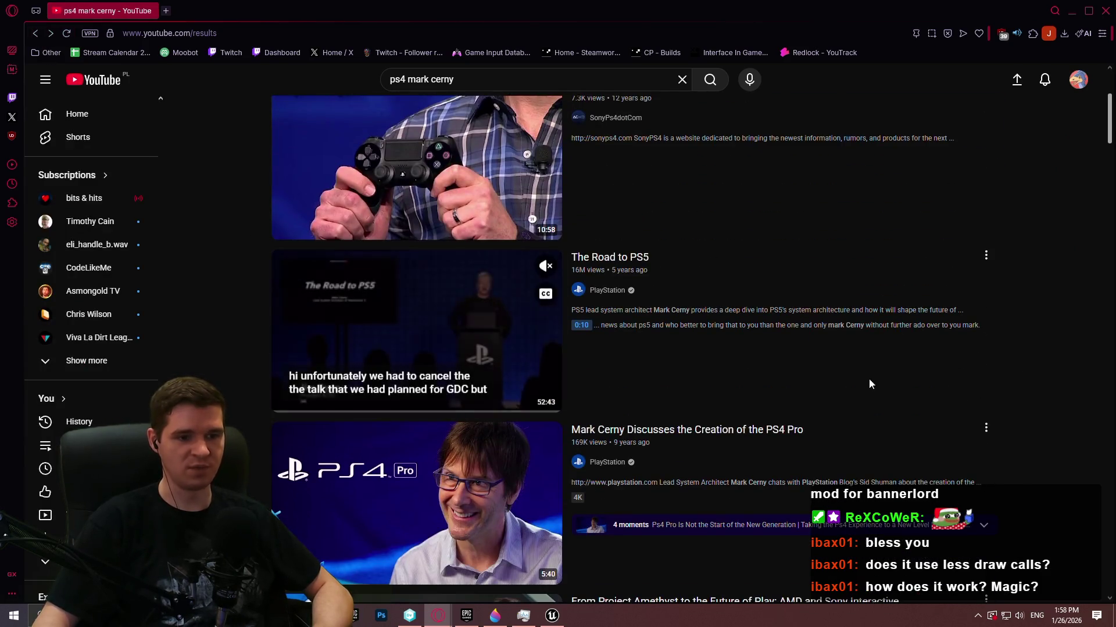
scroll(1043, 334, "down", 4)
scroll(1042, 316, "up", 5)
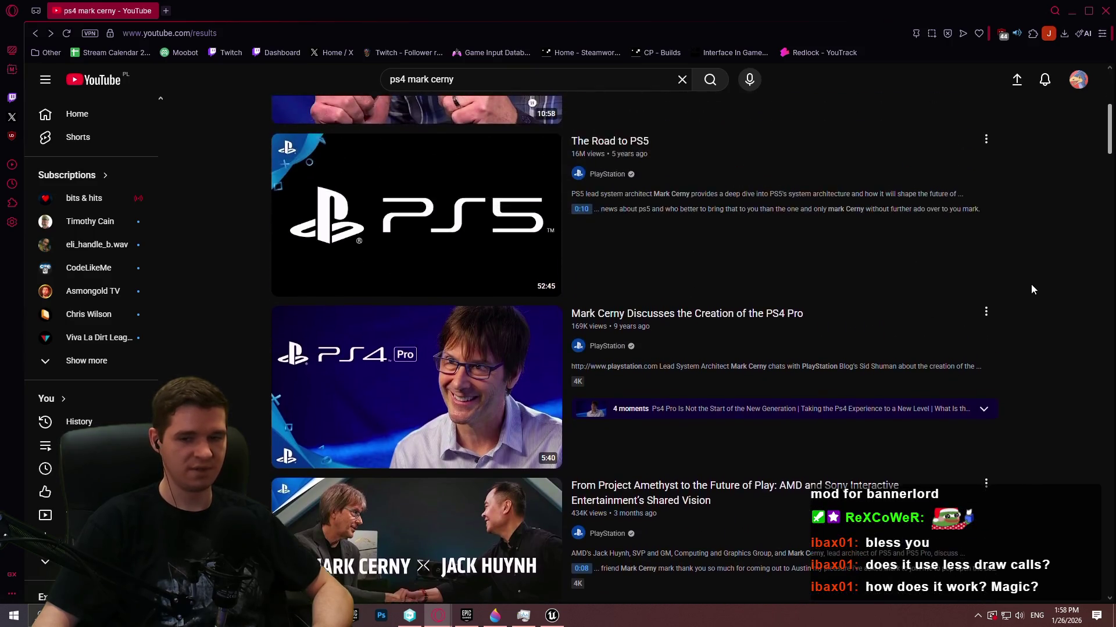
scroll(1034, 266, "up", 3)
key("alt+Tab")
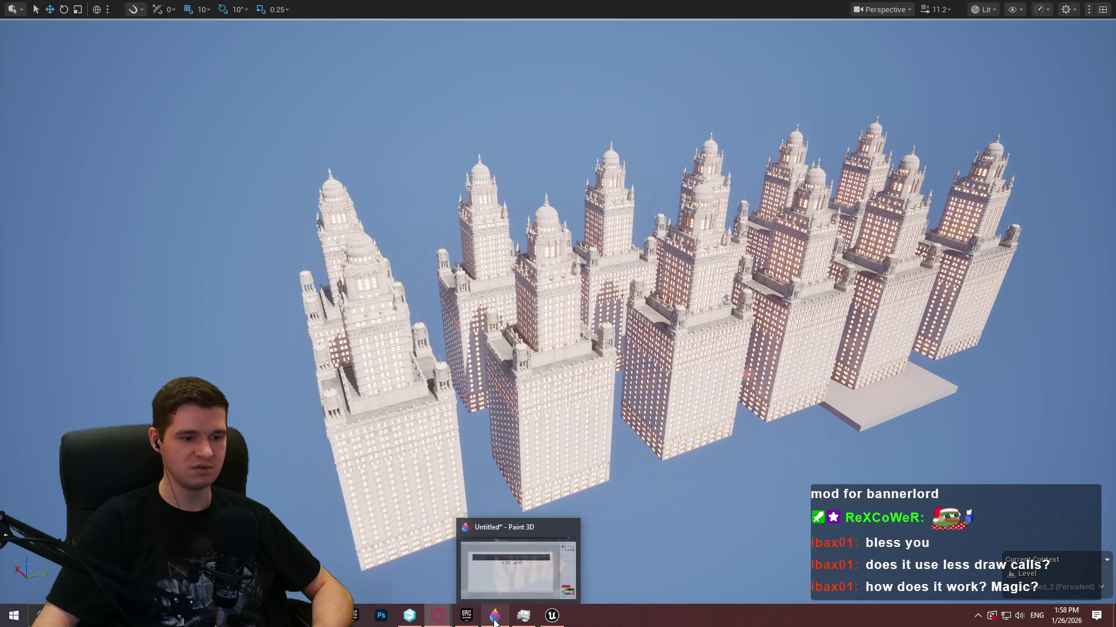
left_click(528, 553)
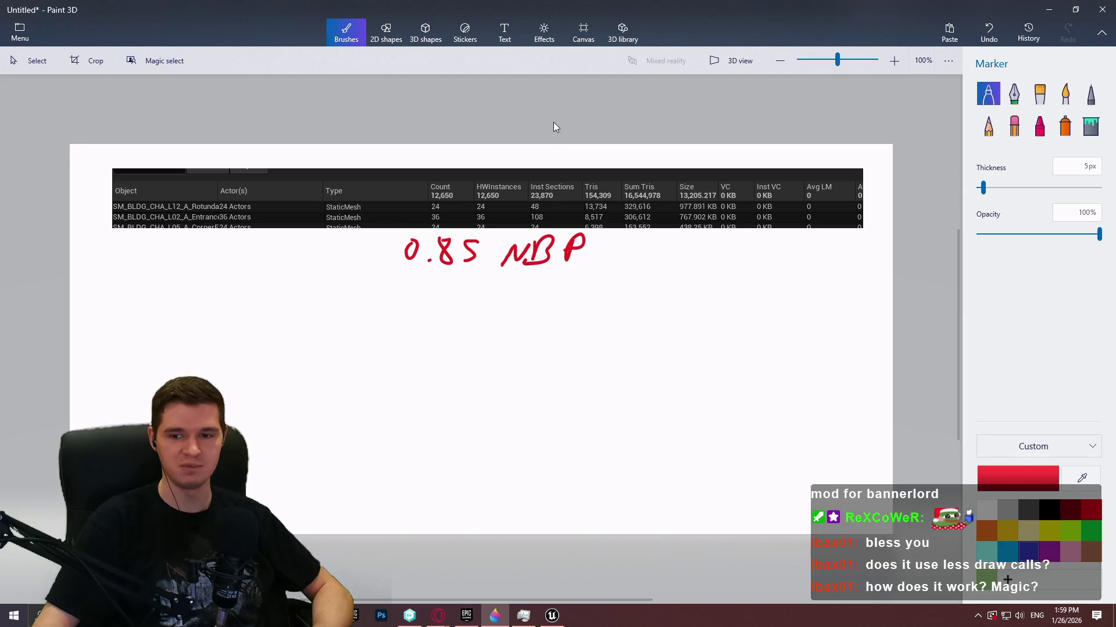
left_click(1046, 8)
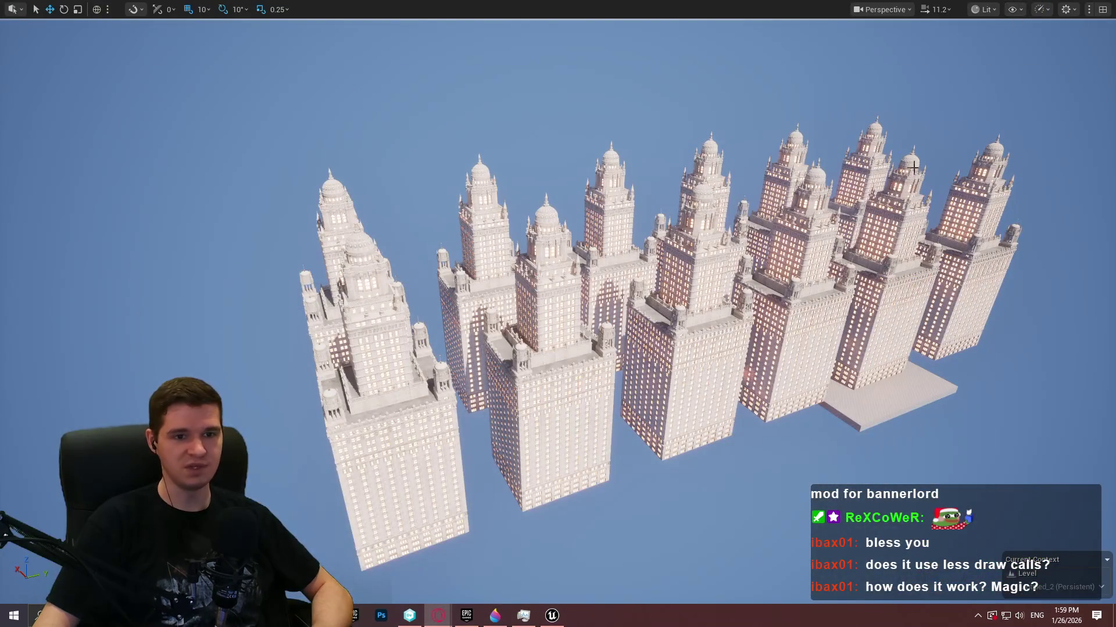
- Fly the camera in to a close-up view of the skyscraper facades
left_click_drag(731, 251, 679, 197)
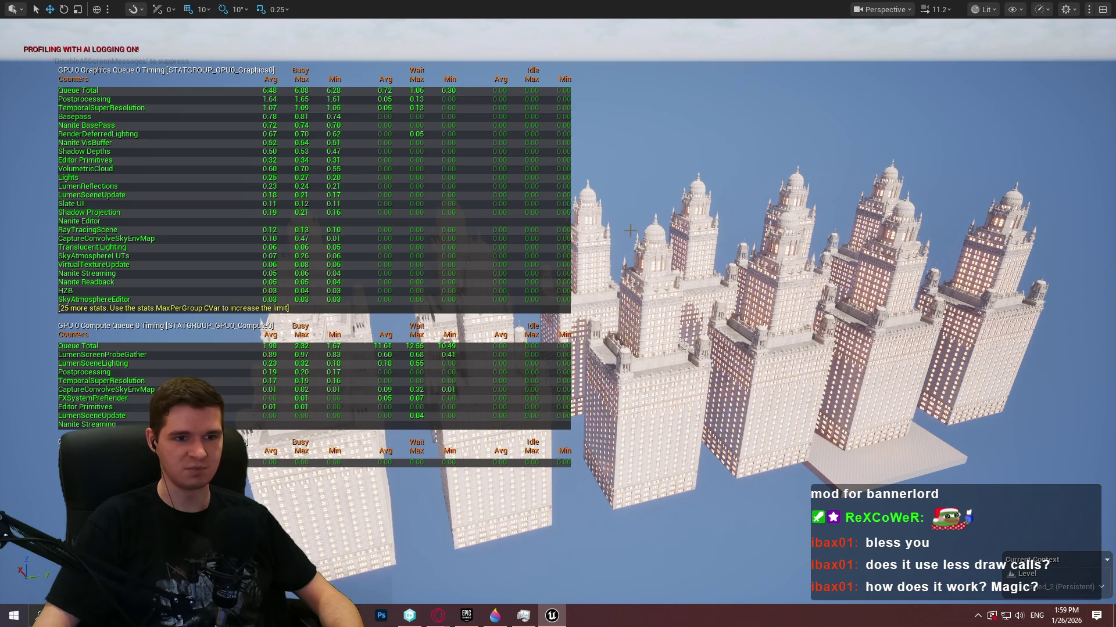
left_click_drag(679, 198, 581, 133)
scroll(637, 170, "down", 2)
left_click(985, 10)
- Render the towers in Nanite Visualization > Triangles and inspect them up close and from afar
mouse_move(1015, 256)
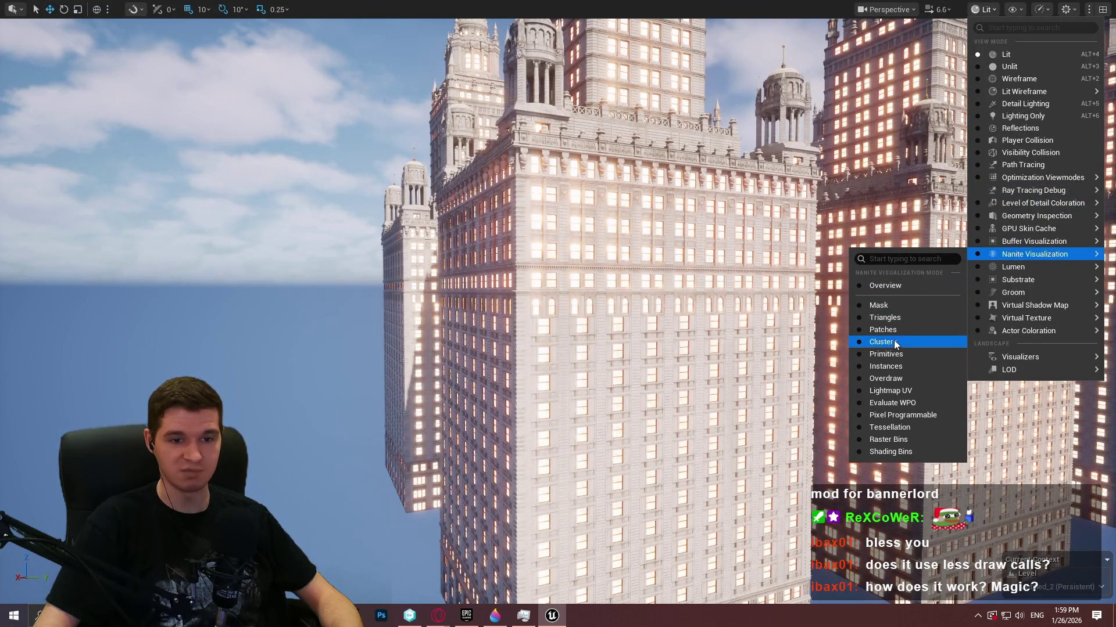
left_click(897, 317)
scroll(572, 108, "up", 5)
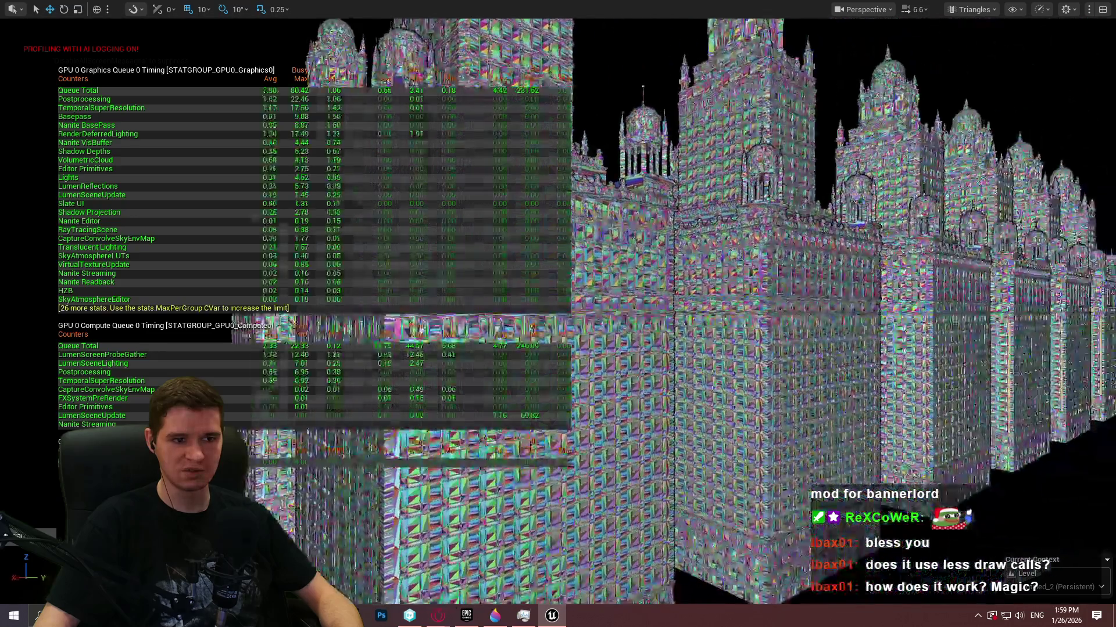
scroll(572, 107, "up", 5)
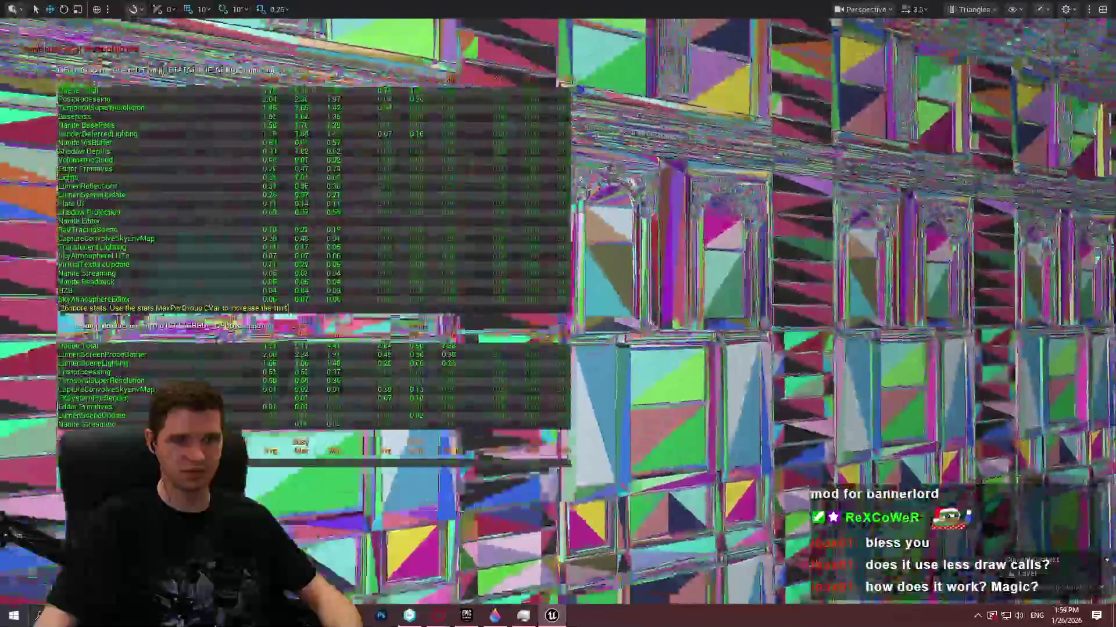
scroll(573, 108, "down", 5)
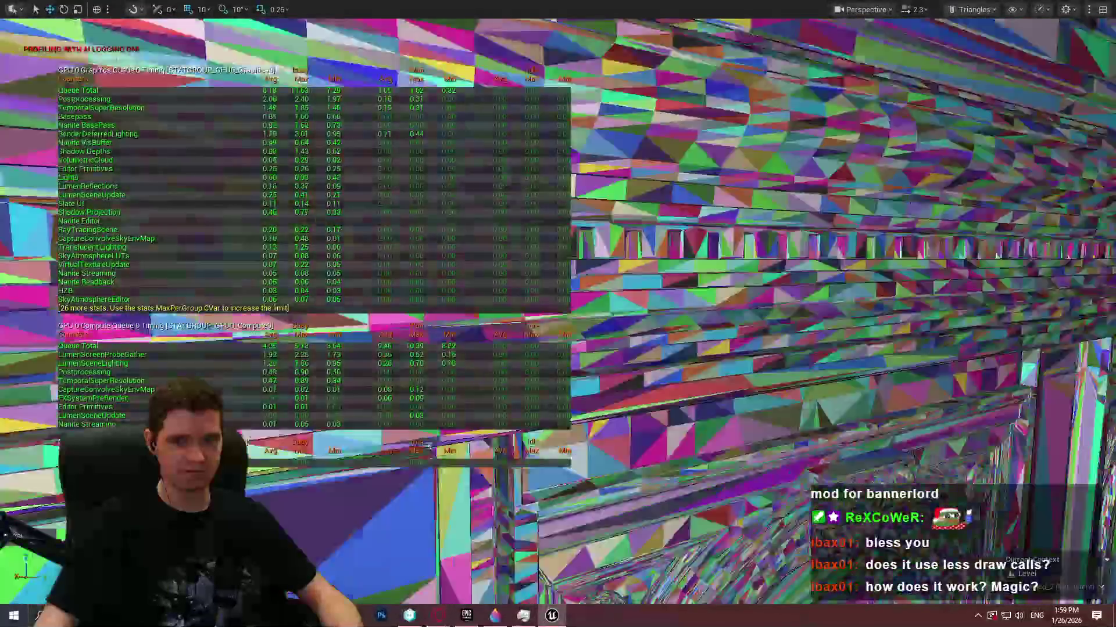
scroll(572, 108, "down", 2)
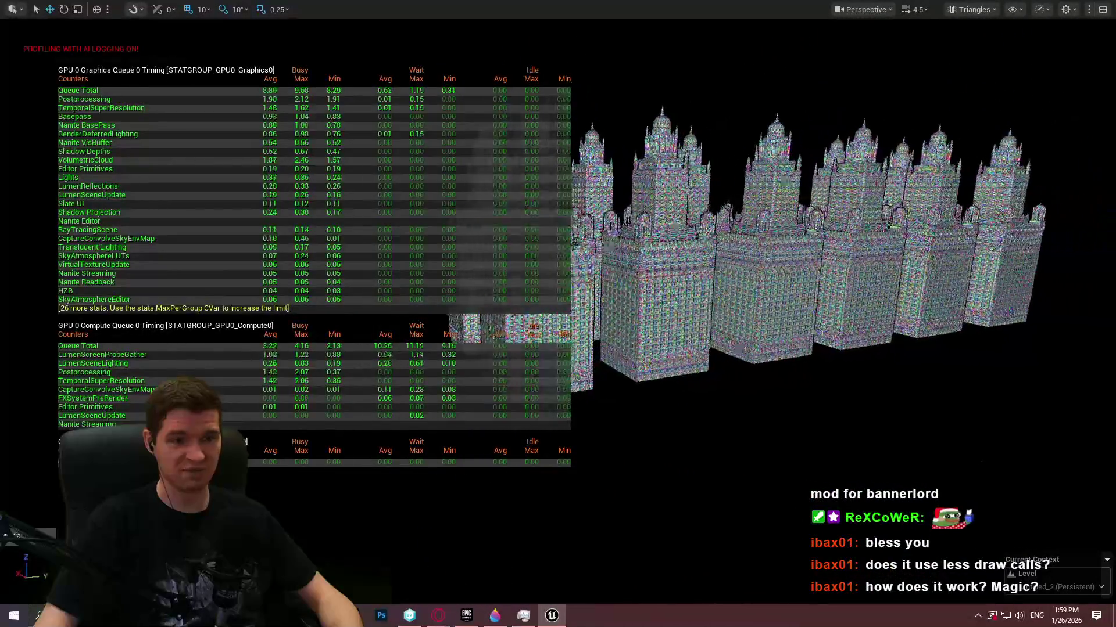
scroll(813, 233, "up", 5)
scroll(813, 232, "up", 2)
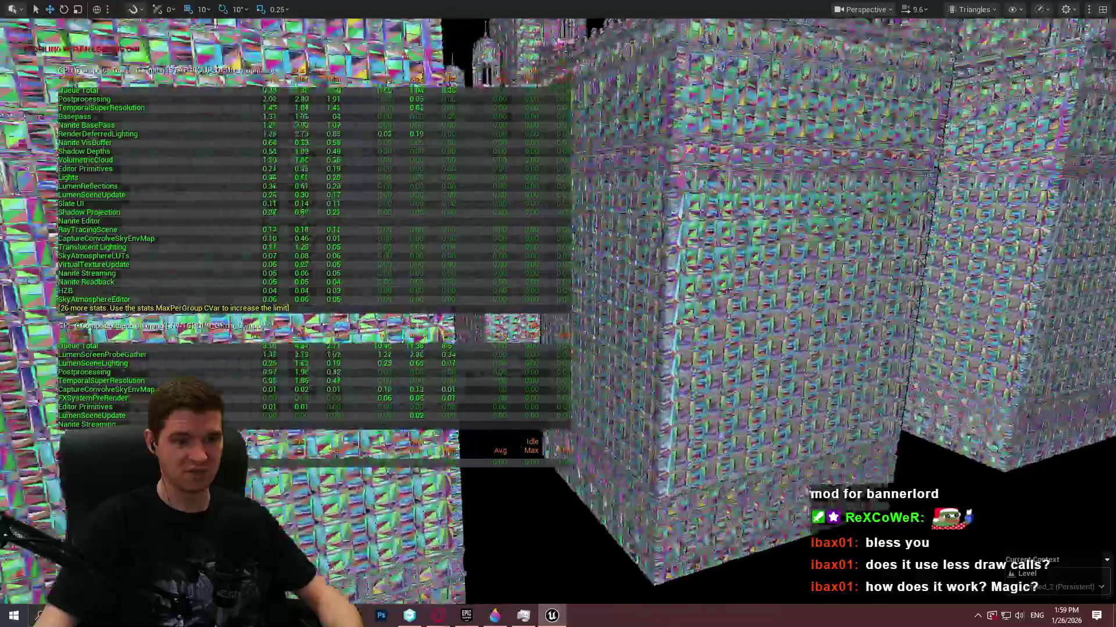
scroll(813, 232, "up", 2)
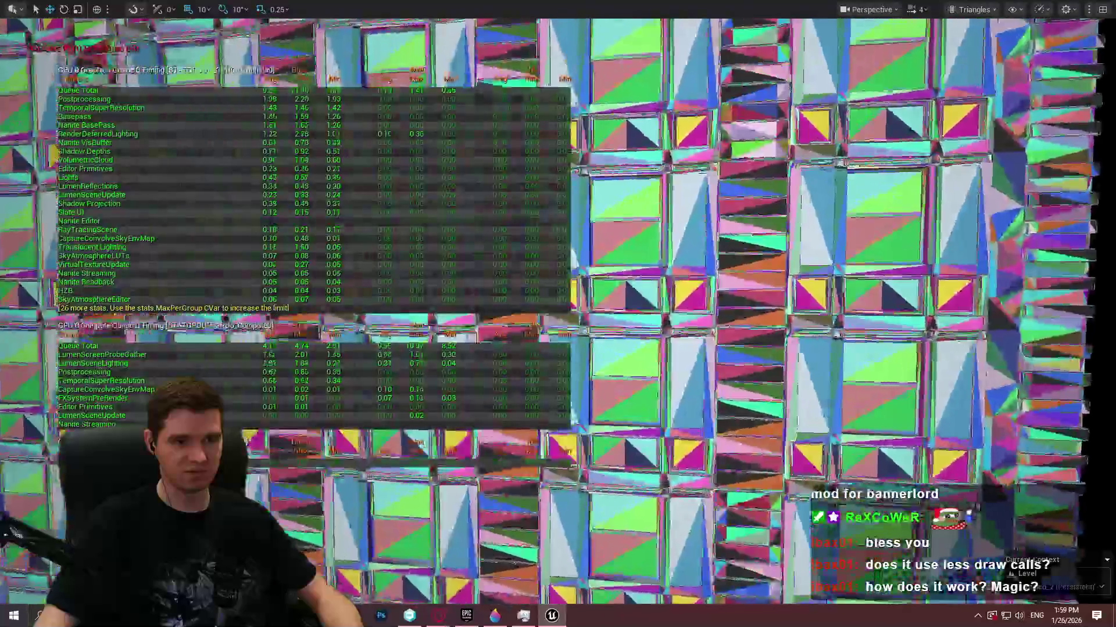
scroll(814, 291, "down", 3)
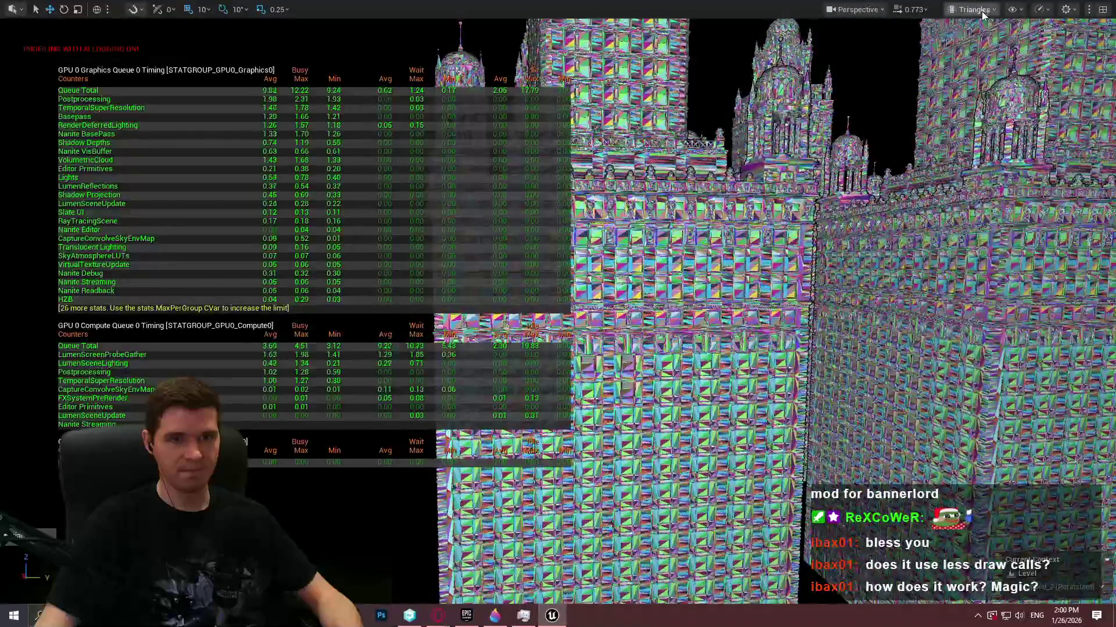
left_click(971, 9)
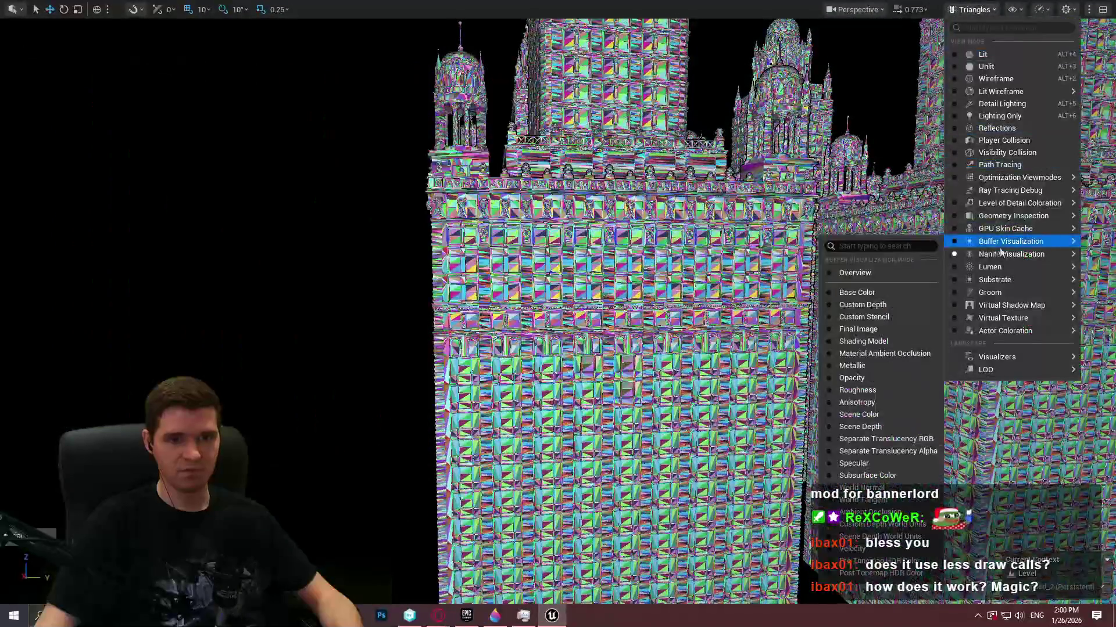
- Switch the viewport to Nanite Overdraw visualization and pull the camera back among the towers
mouse_move(1000, 267)
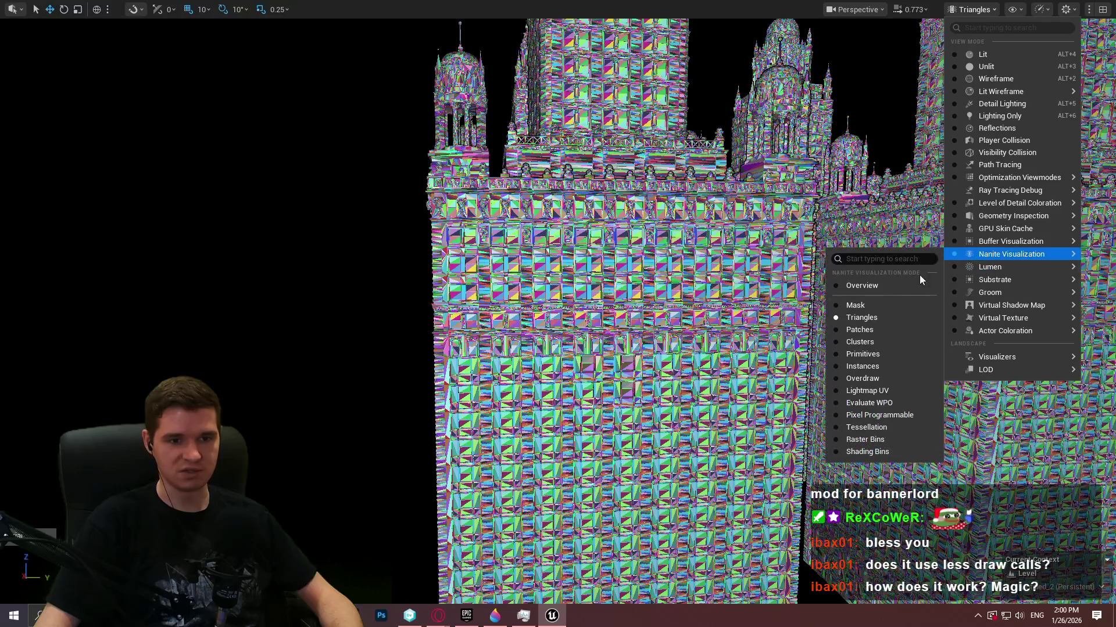
left_click(880, 378)
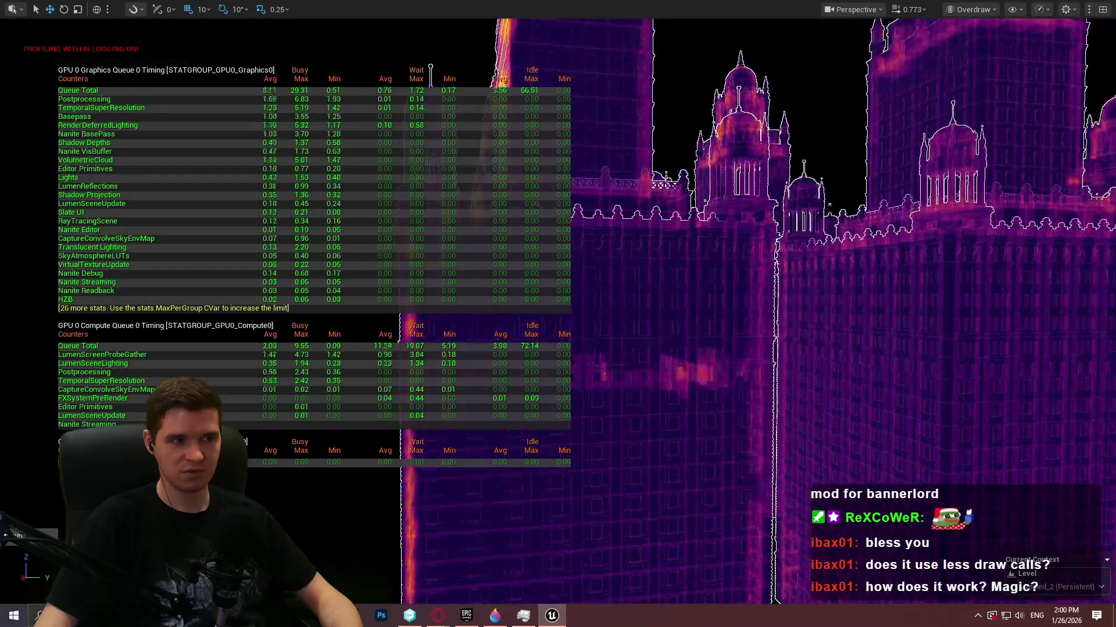
scroll(814, 314, "up", 3)
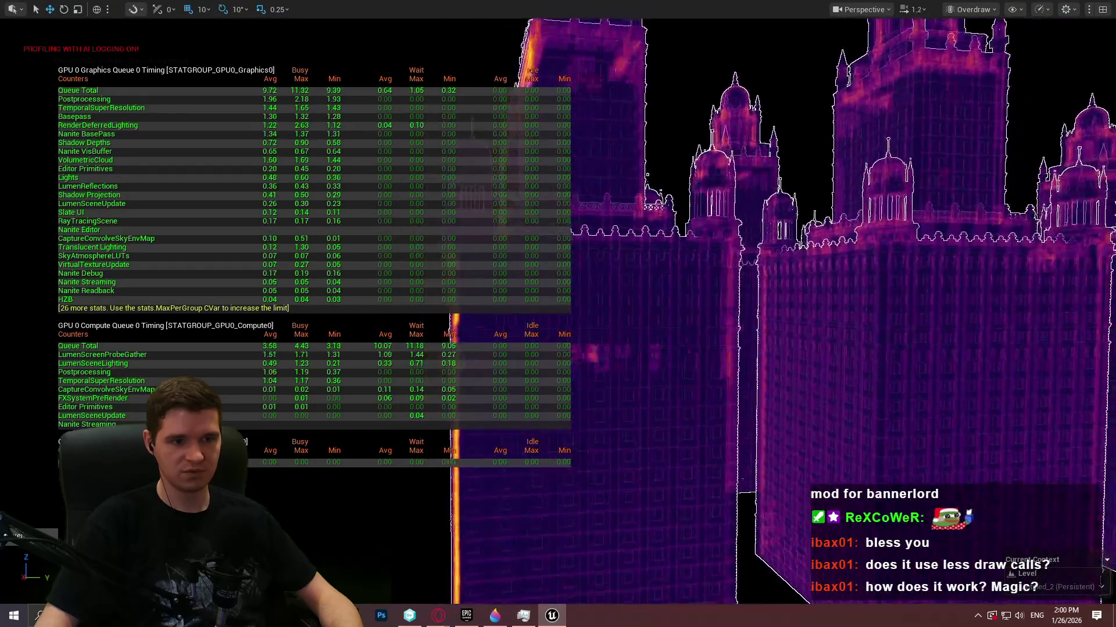
key("s")
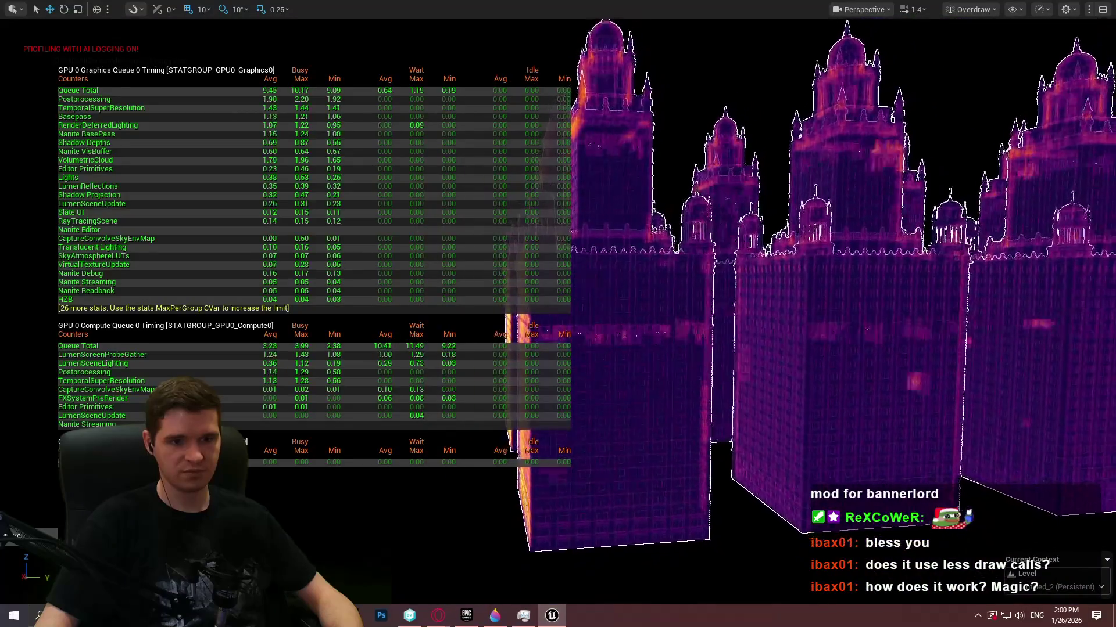
scroll(813, 314, "up", 2)
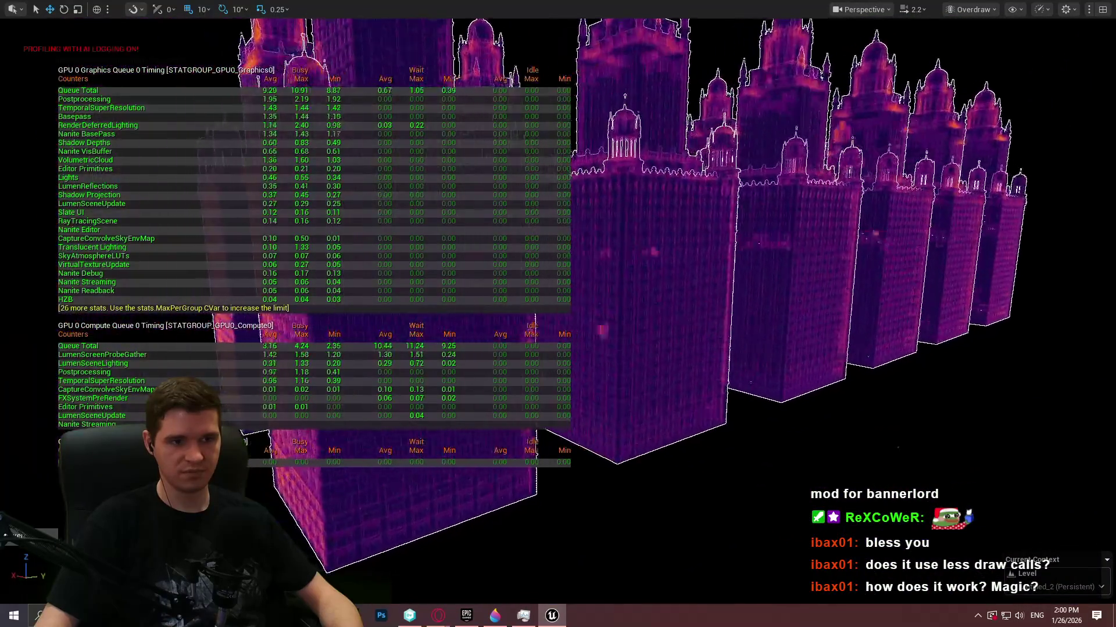
- Fly through a tower to the street beyond in the Overdraw view
key("w")
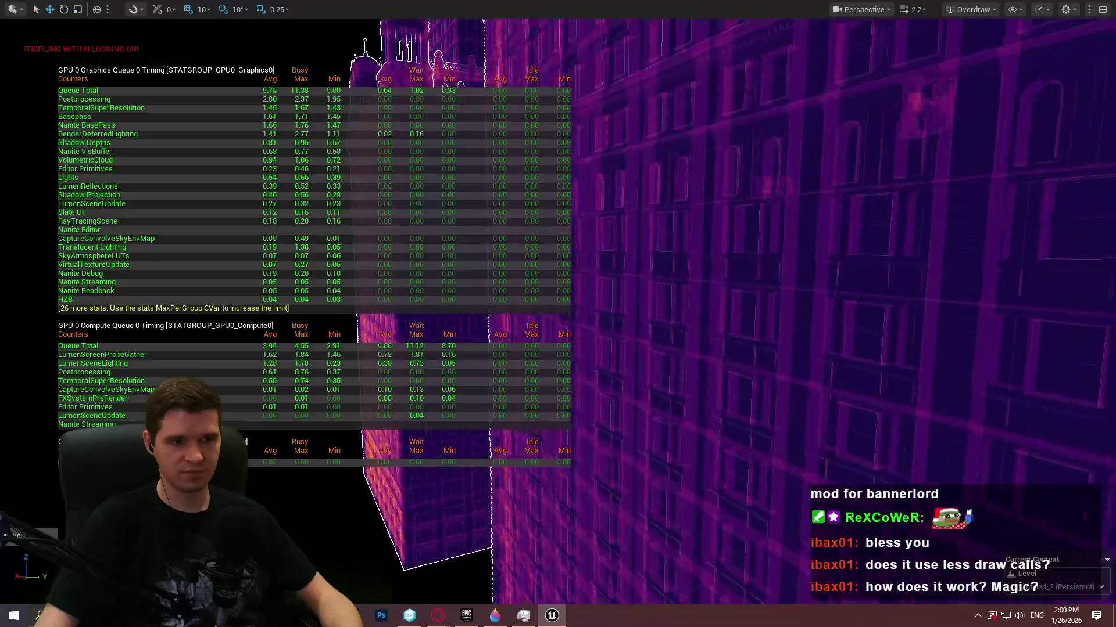
key("s")
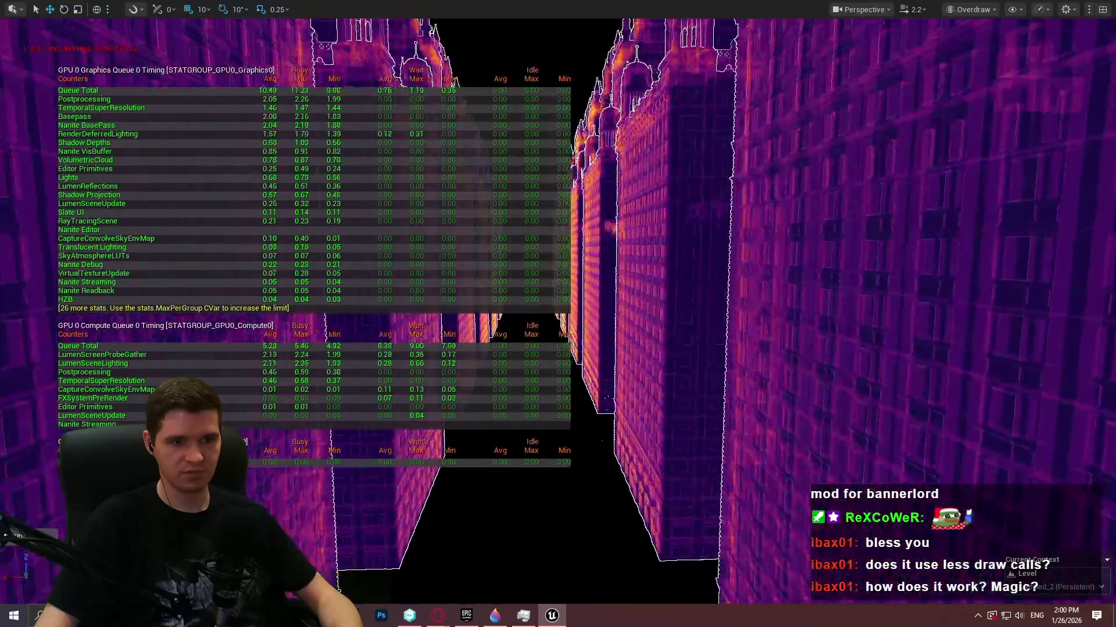
key("d")
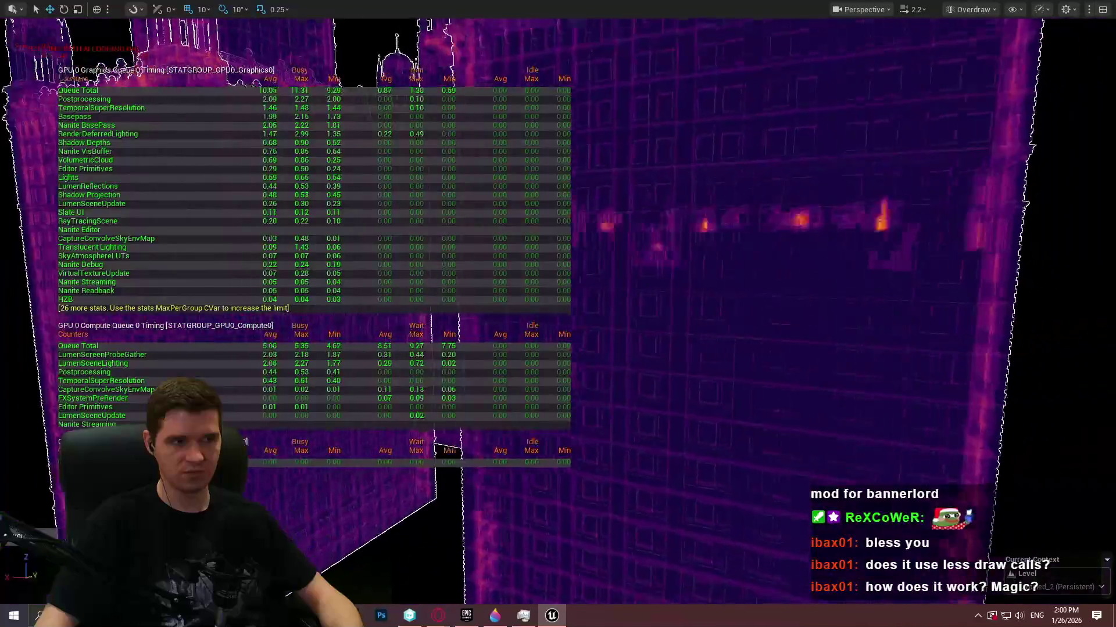
key("s")
- Return the viewport to Lit mode and fly back for a wide shot of the tower row
left_click(969, 9)
left_click(967, 54)
key("w")
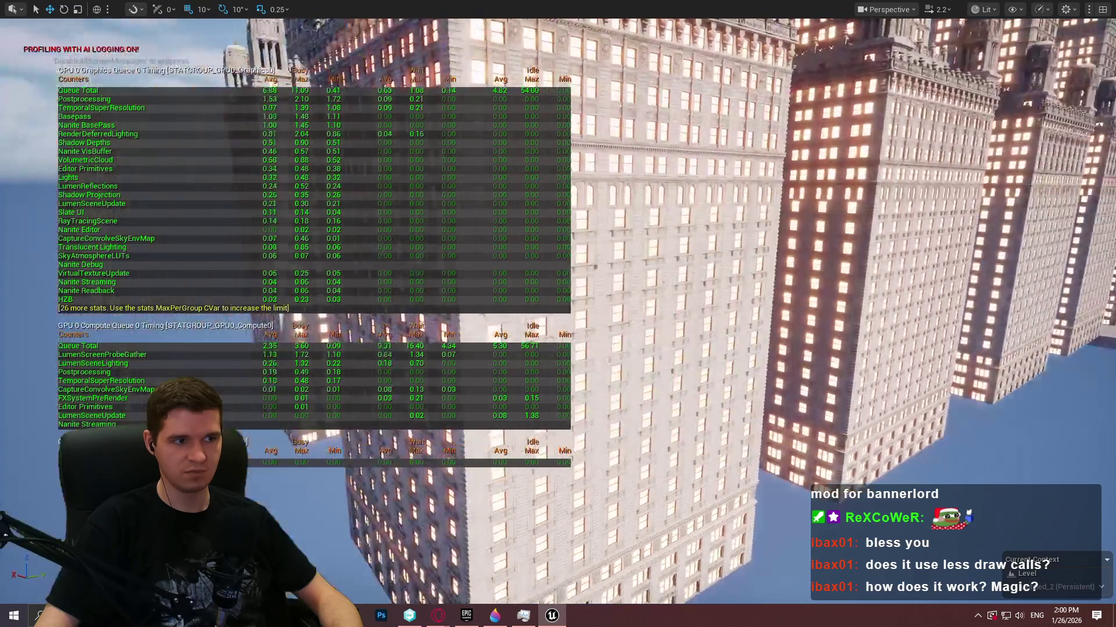
key("s")
scroll(668, 291, "up", 2)
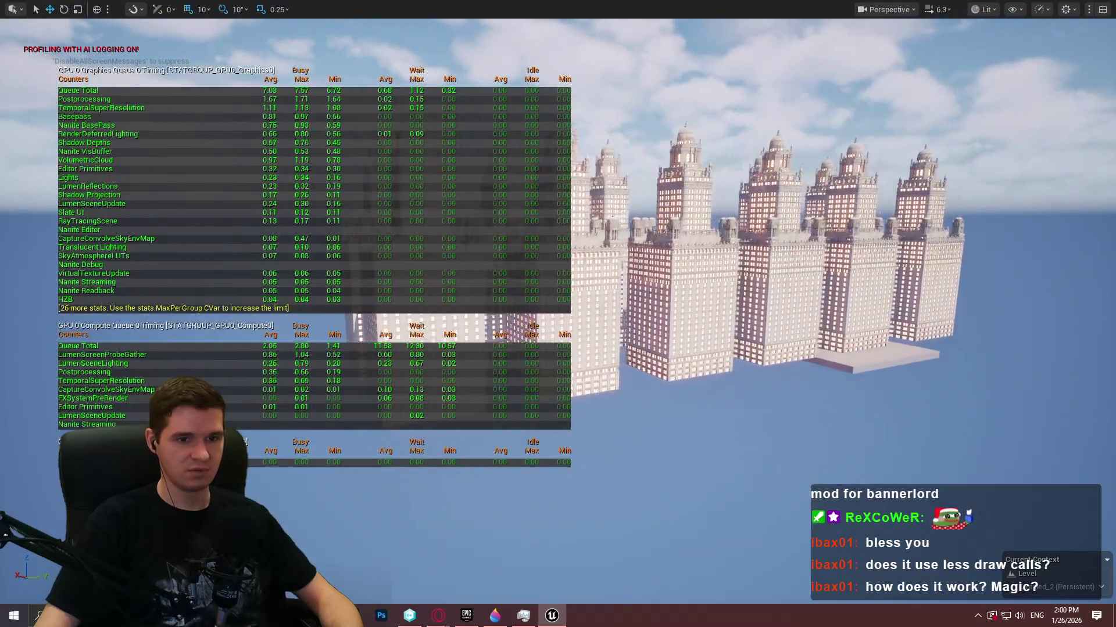
key("w")
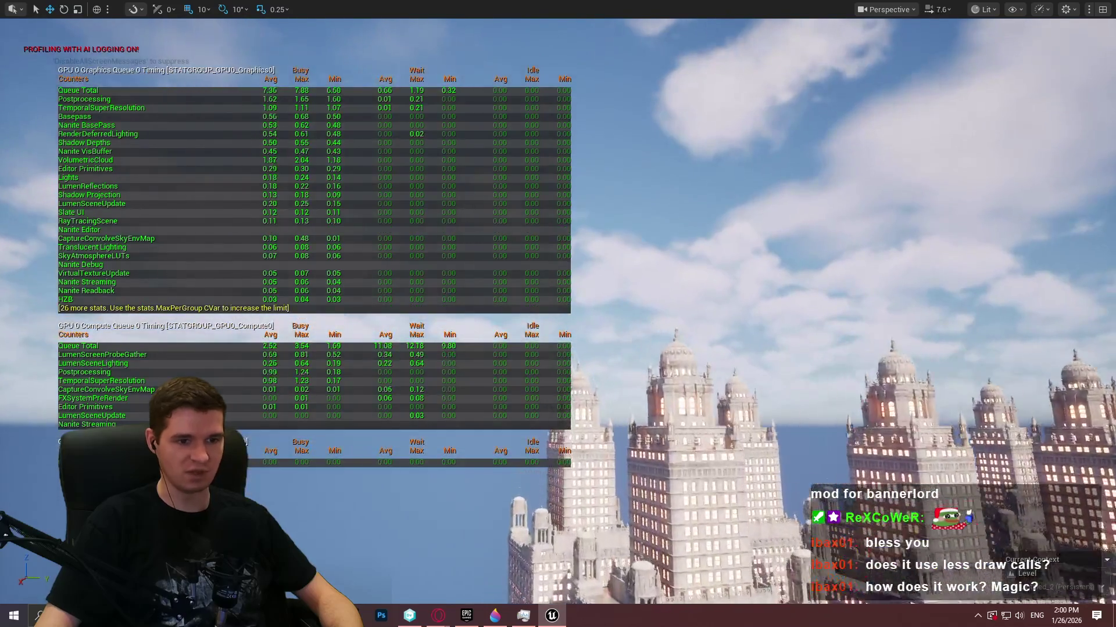
scroll(558, 314, "up", 1)
key("s")
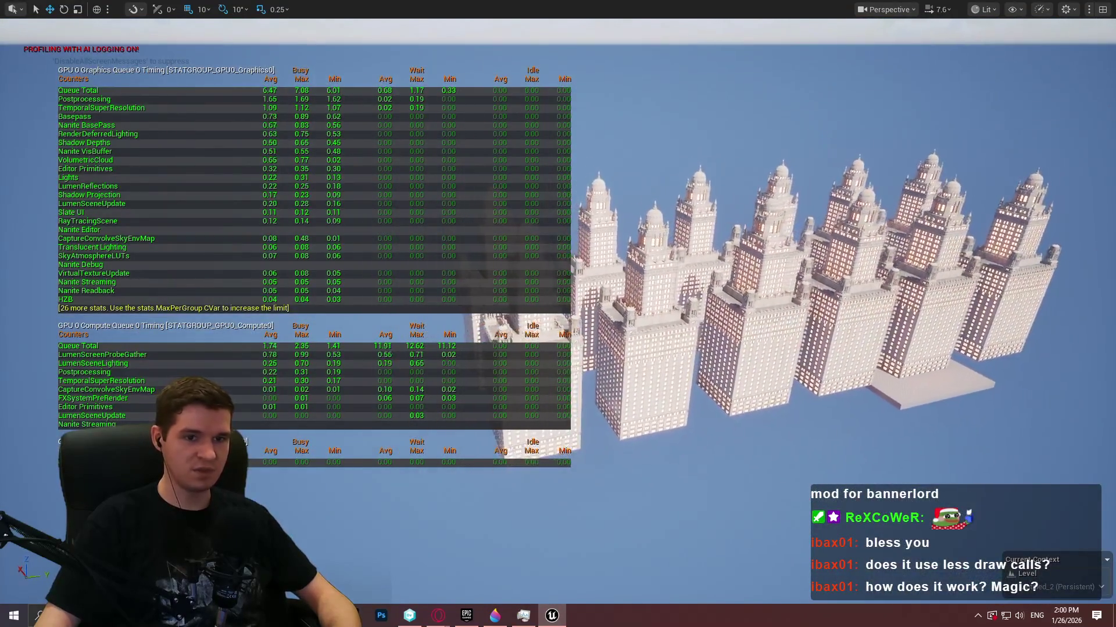
key("w")
- Select a tower, reframe the view around it, then select the left group of buildings
left_click(930, 273)
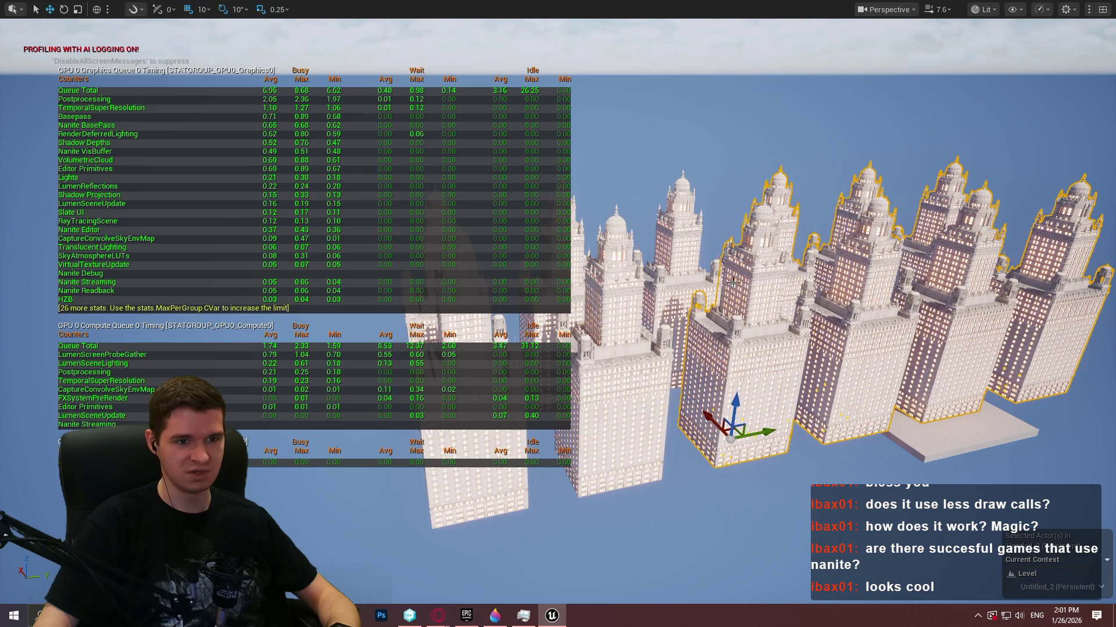
left_click_drag(718, 278, 691, 244)
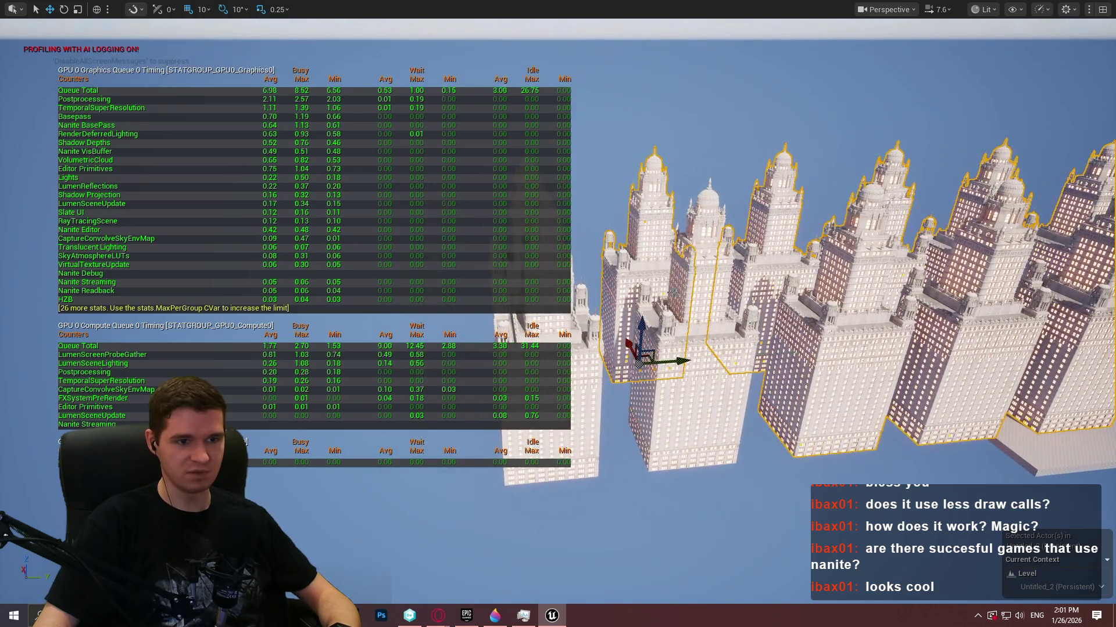
left_click_drag(716, 384, 701, 196)
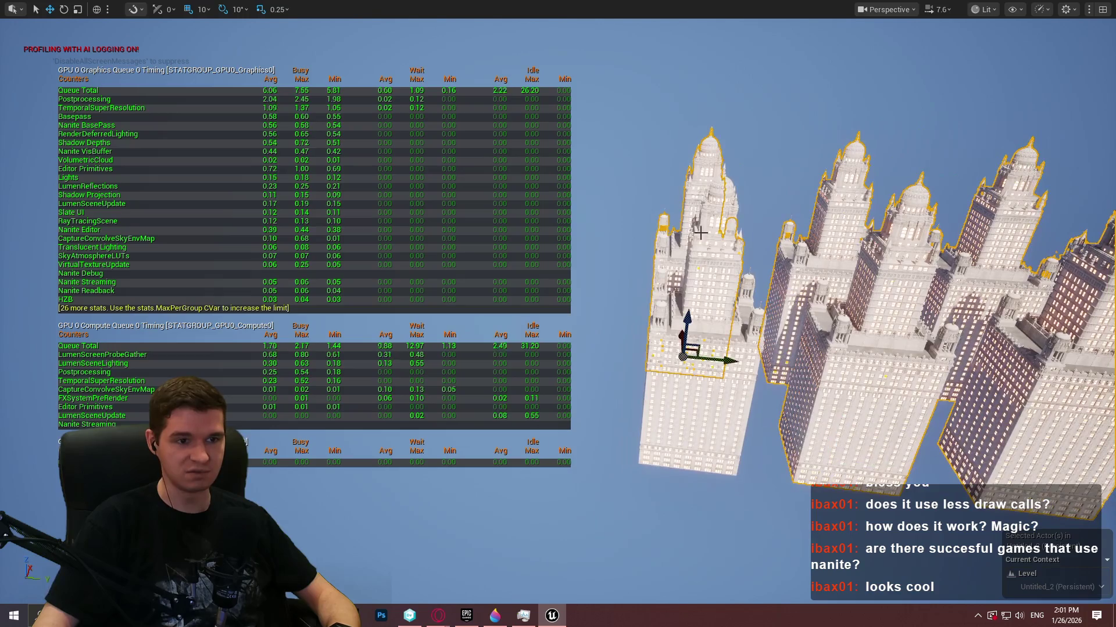
mouse_move(639, 464)
left_mouse_down()
mouse_move(581, 511)
mouse_move(525, 589)
mouse_move(523, 474)
mouse_move(549, 447)
mouse_move(581, 457)
mouse_move(555, 457)
mouse_move(642, 444)
mouse_move(653, 428)
mouse_move(643, 394)
mouse_move(619, 386)
left_mouse_up()
scroll(659, 425, "up", 4)
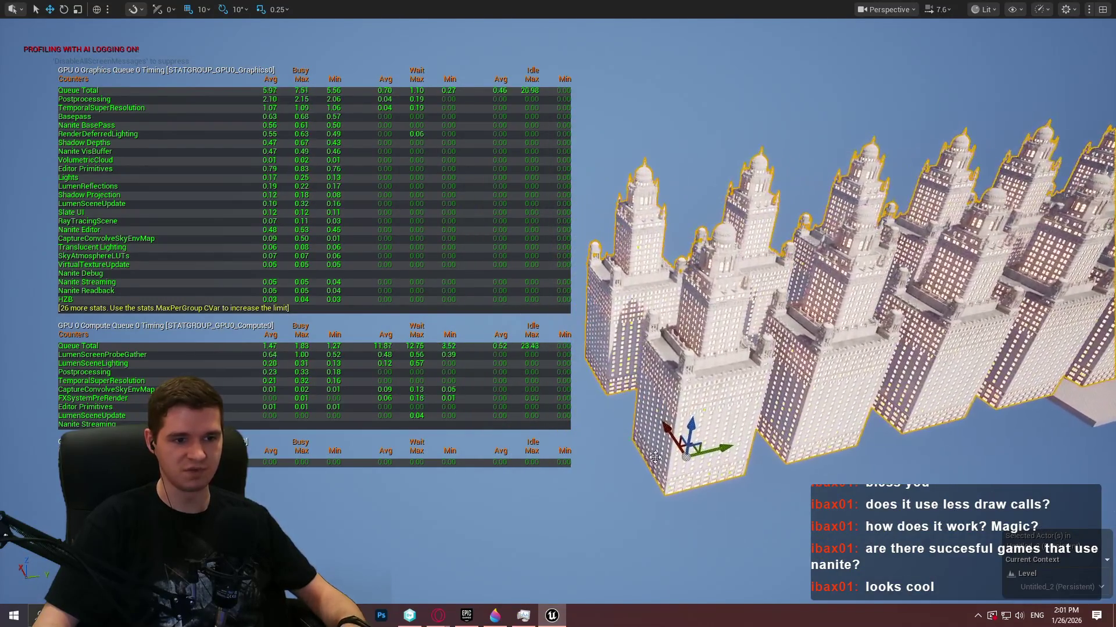
left_click(618, 338)
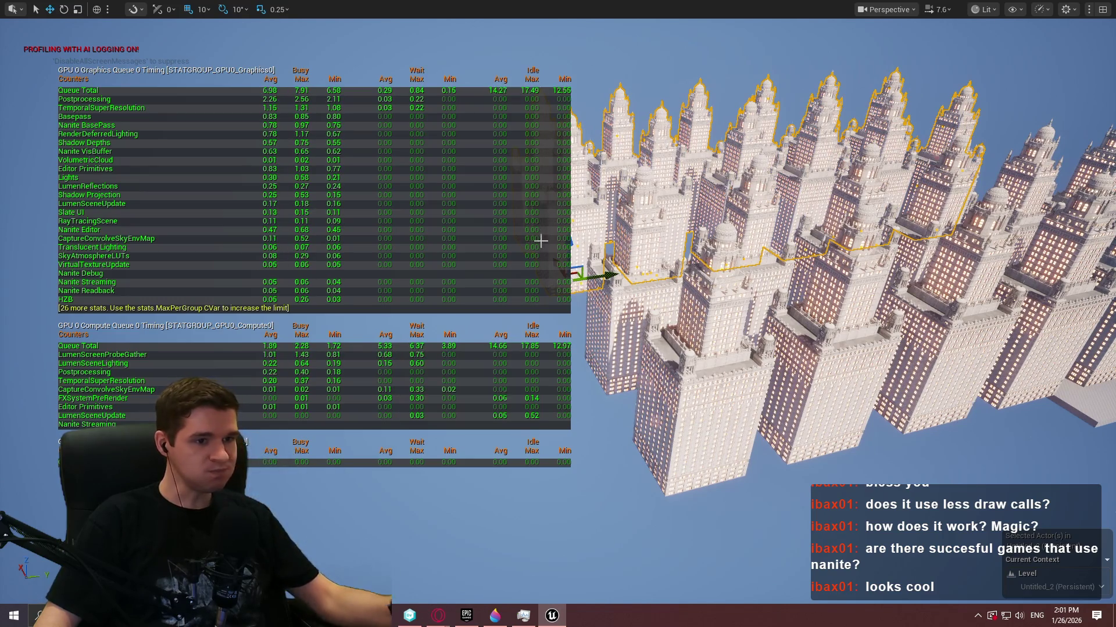
- Toggle the GPU stats overlay off and back on, then deselect the buildings
key("Return")
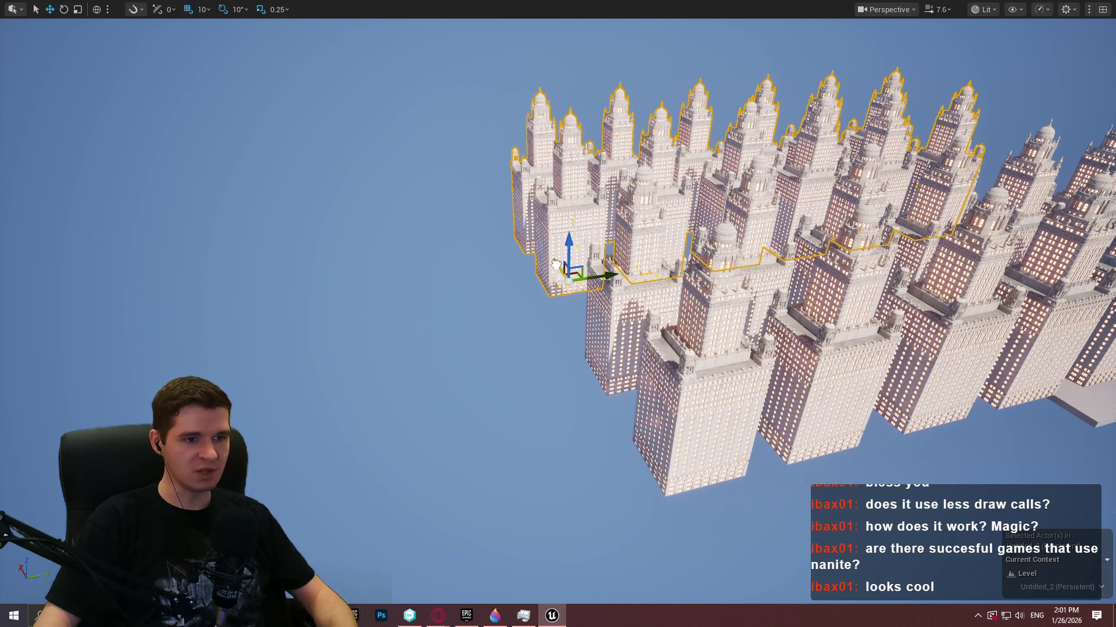
key("Return")
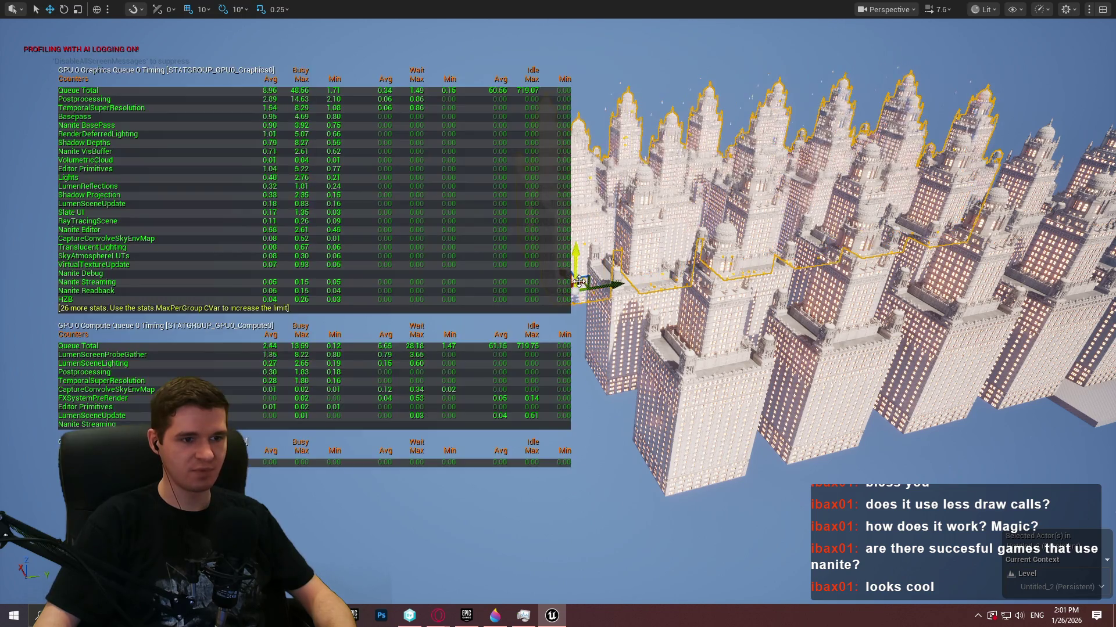
key("Up")
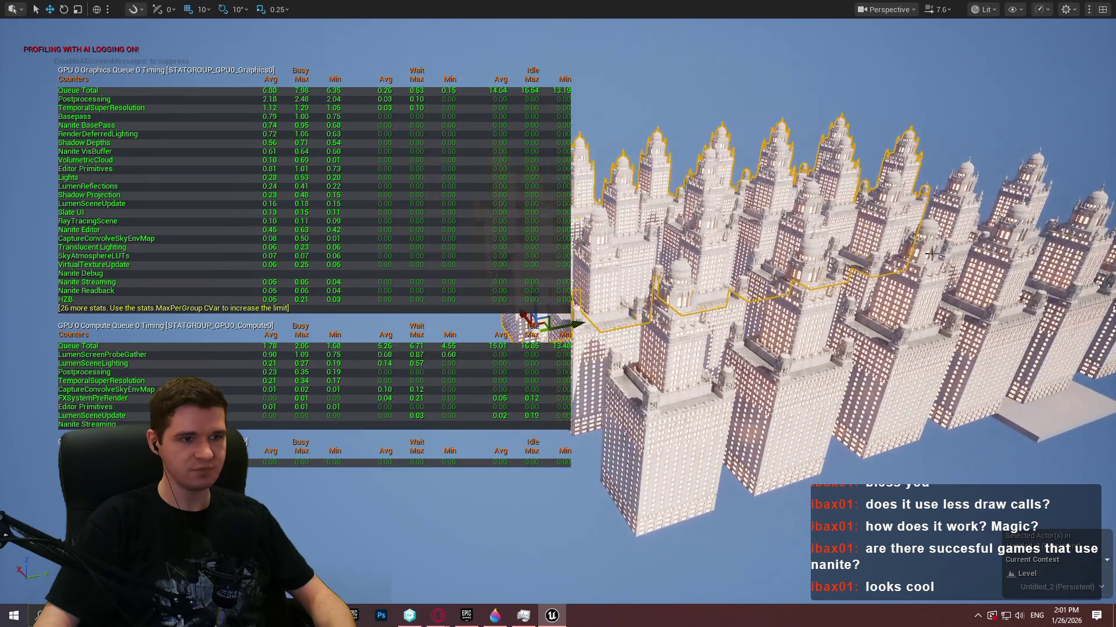
key("Escape")
- Fly along the tower rows and exit full-screen with F11 to restore the editor layout
key("Up")
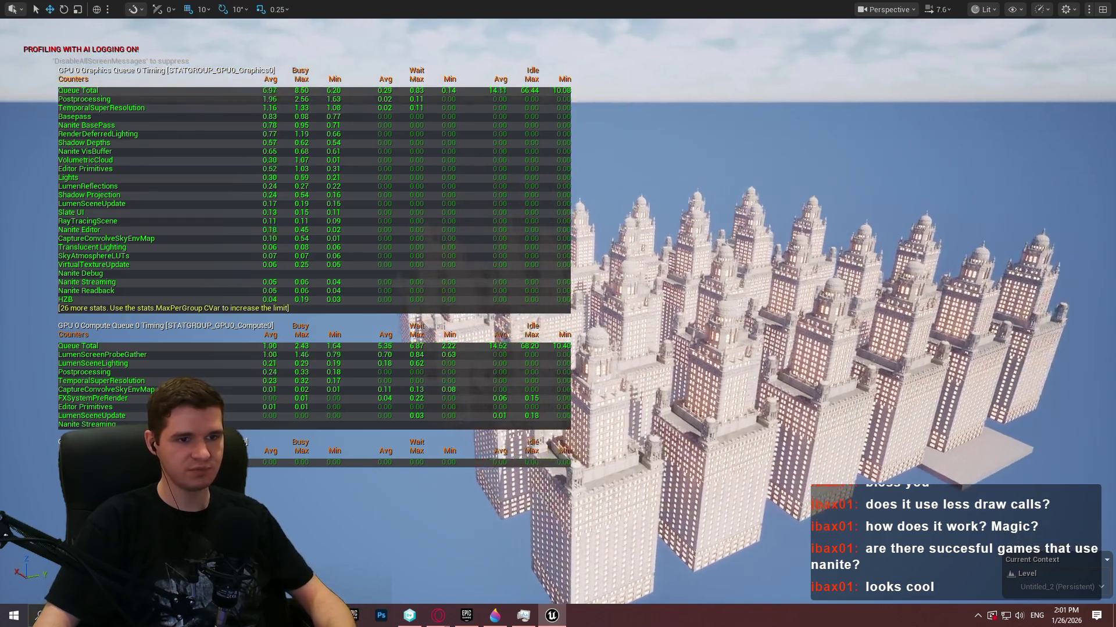
key("Left")
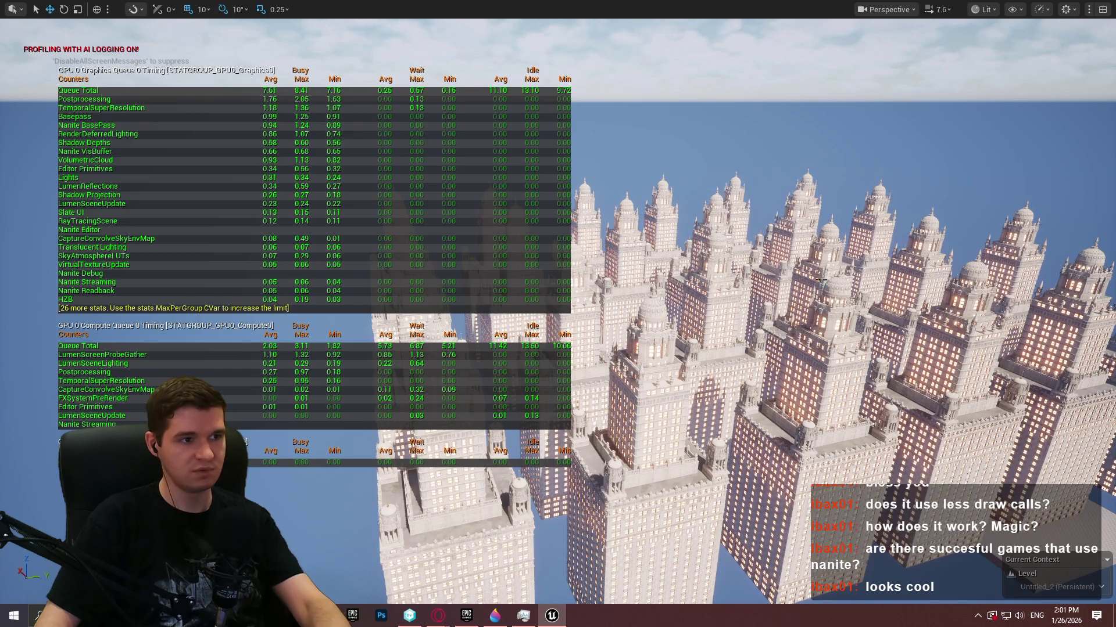
key("Up")
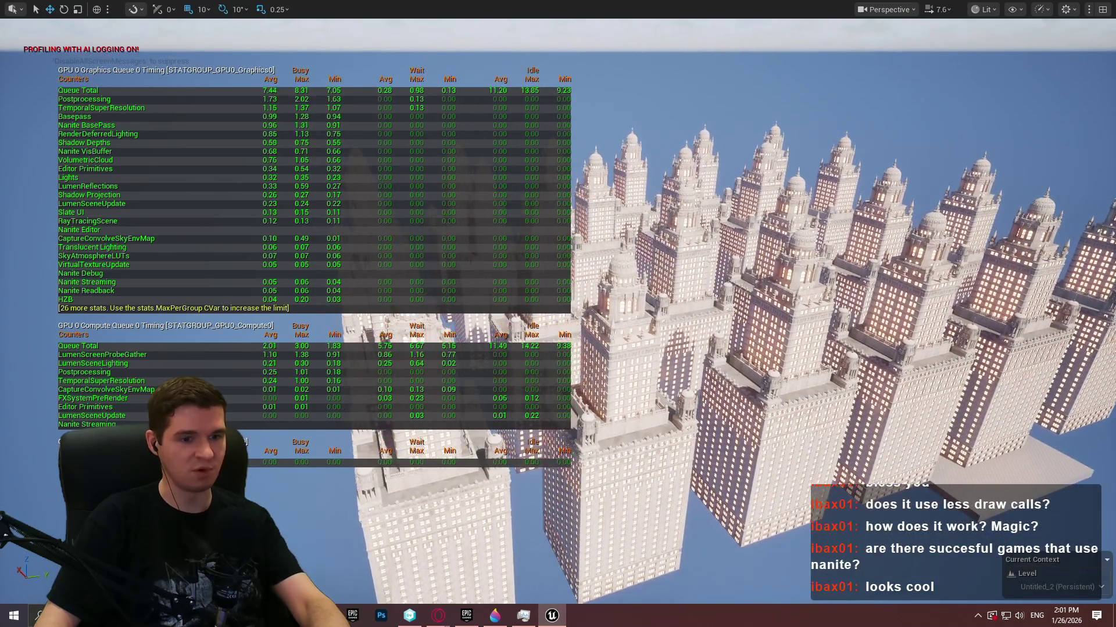
key("Up")
key("Right")
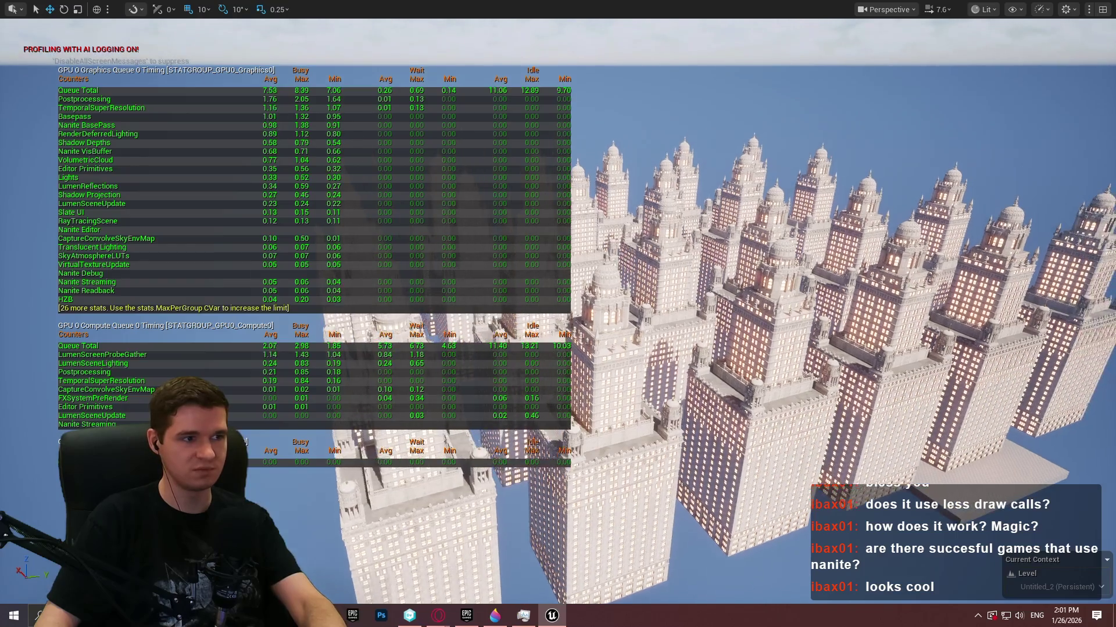
key("F11")
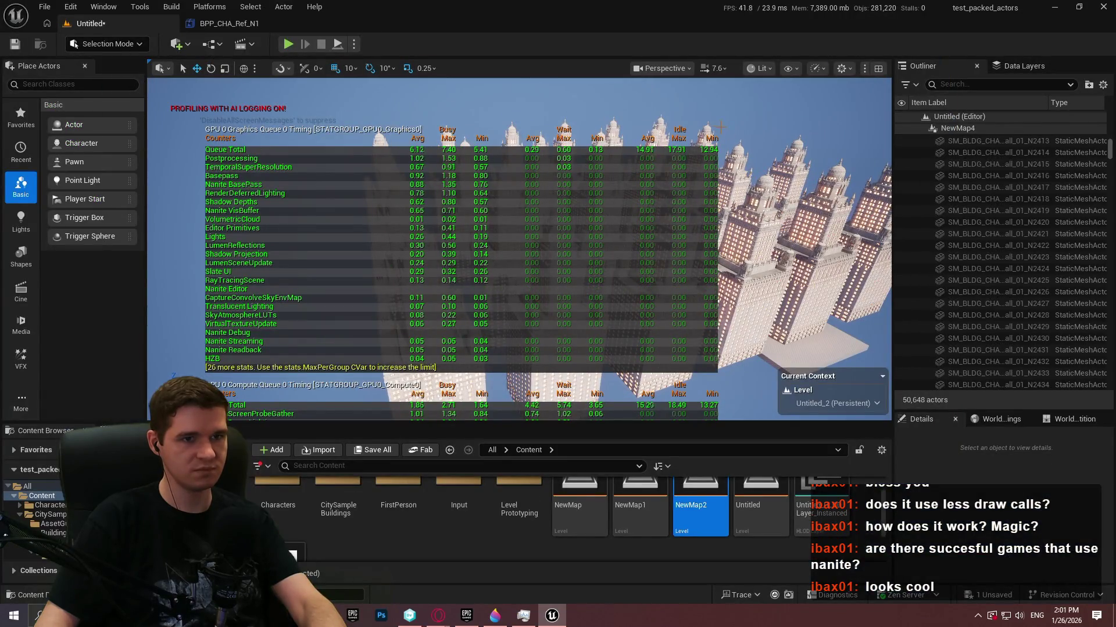
key("Down")
key("Down")
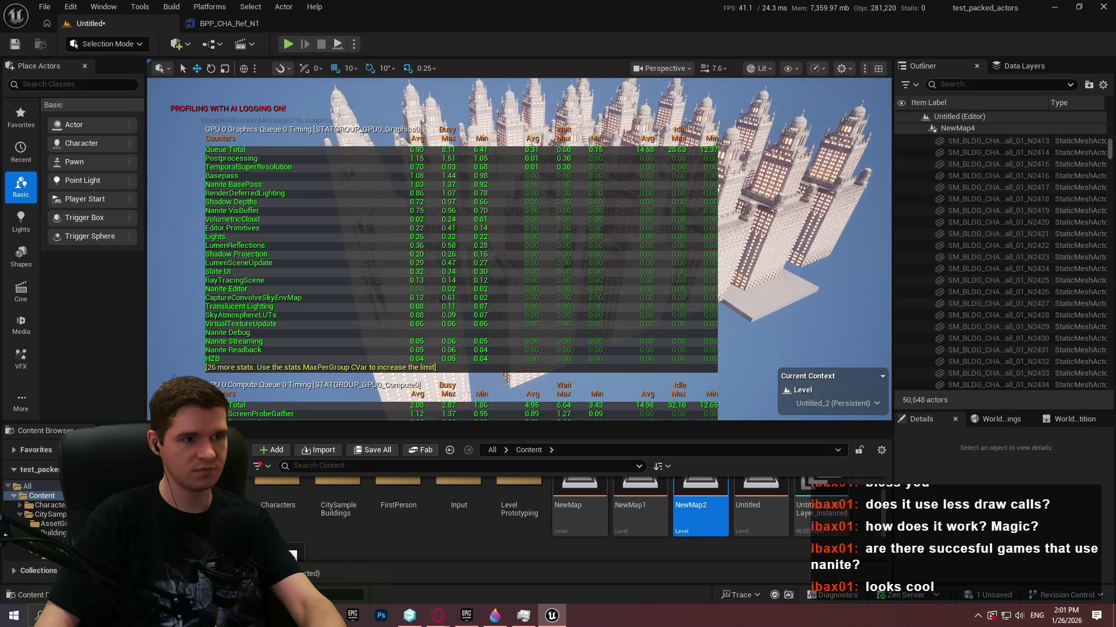
key("Return")
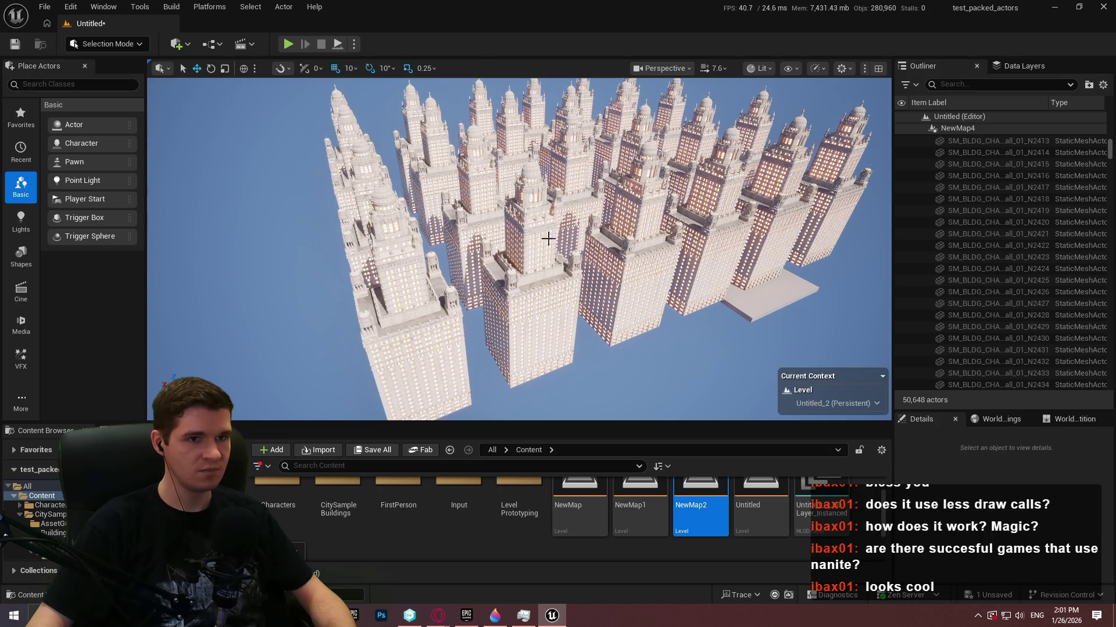
mouse_move(777, 289)
left_mouse_down()
mouse_move(856, 285)
mouse_move(789, 289)
mouse_move(683, 204)
left_mouse_up()
key("grave")
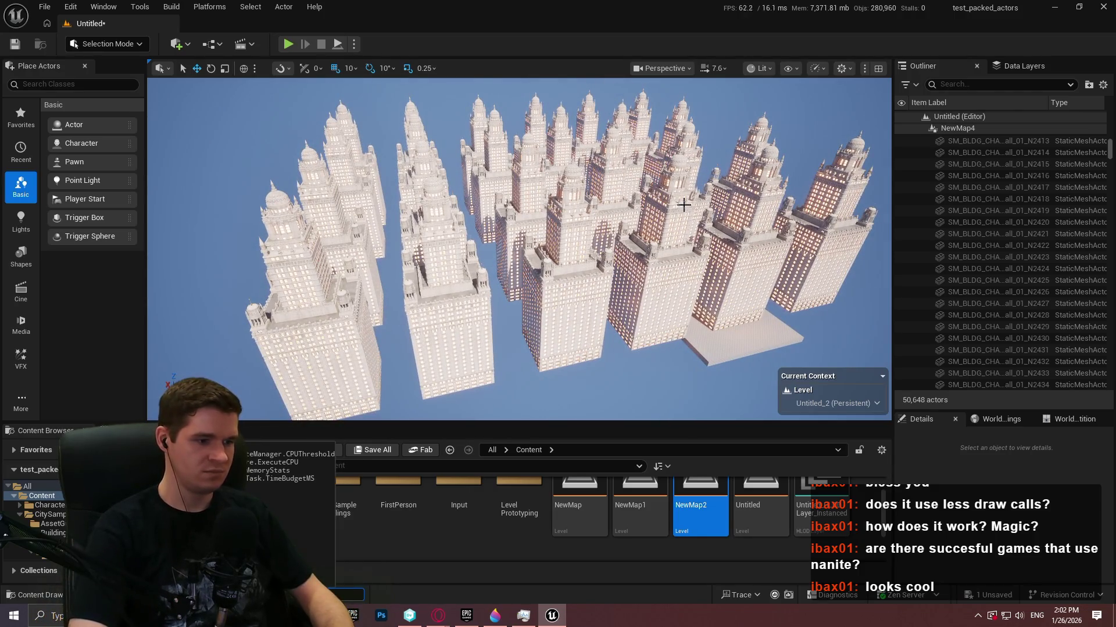
type("stat game")
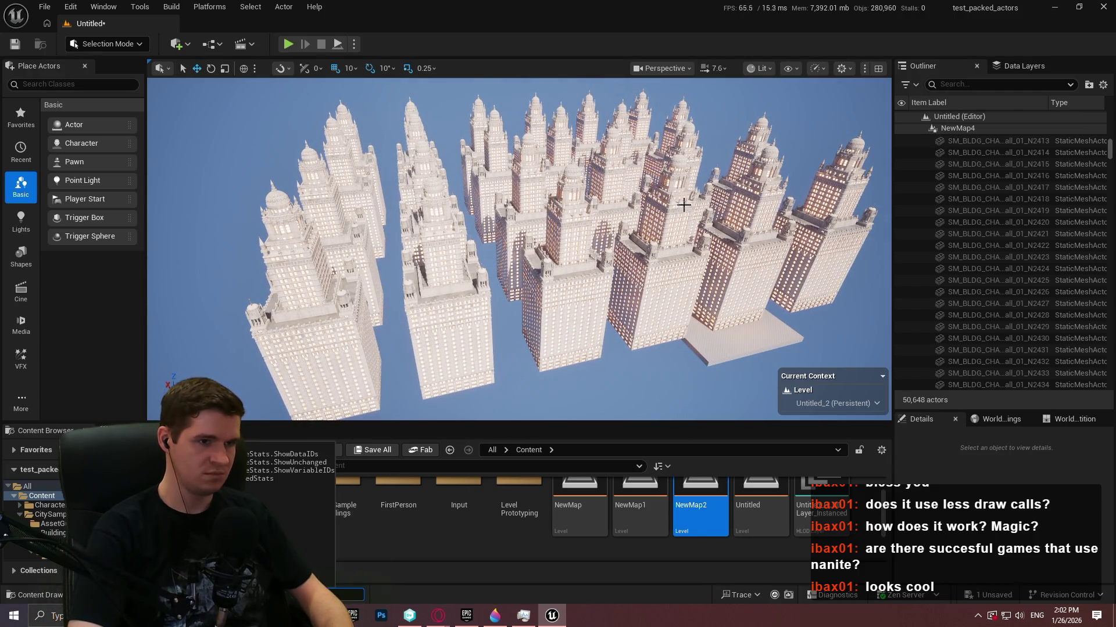
key("Return")
key("grave")
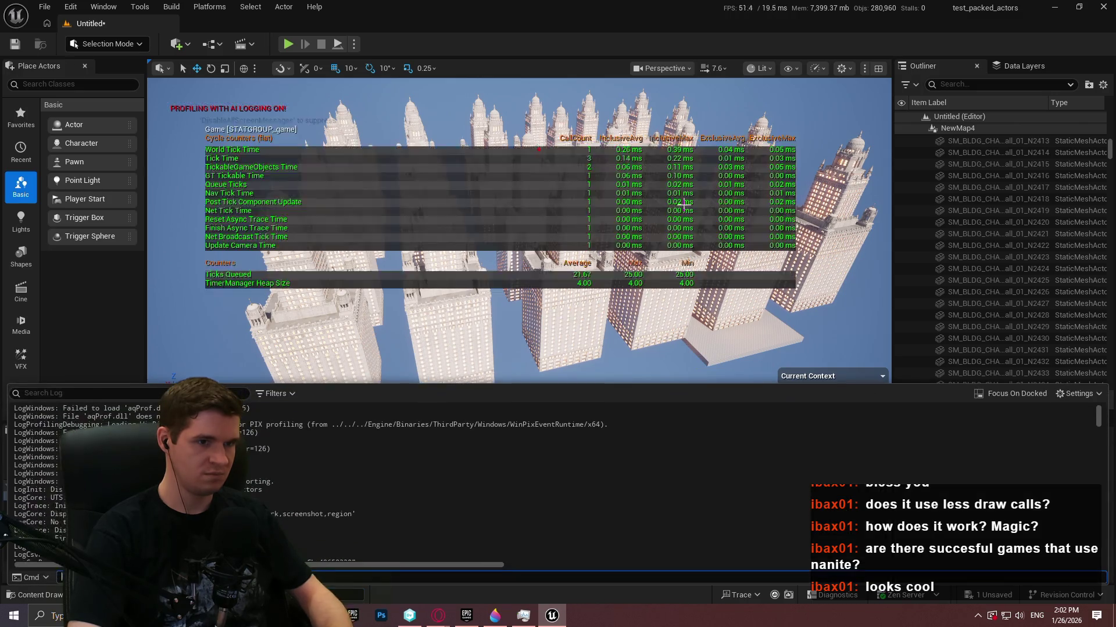
left_click_drag(684, 204, 683, 175)
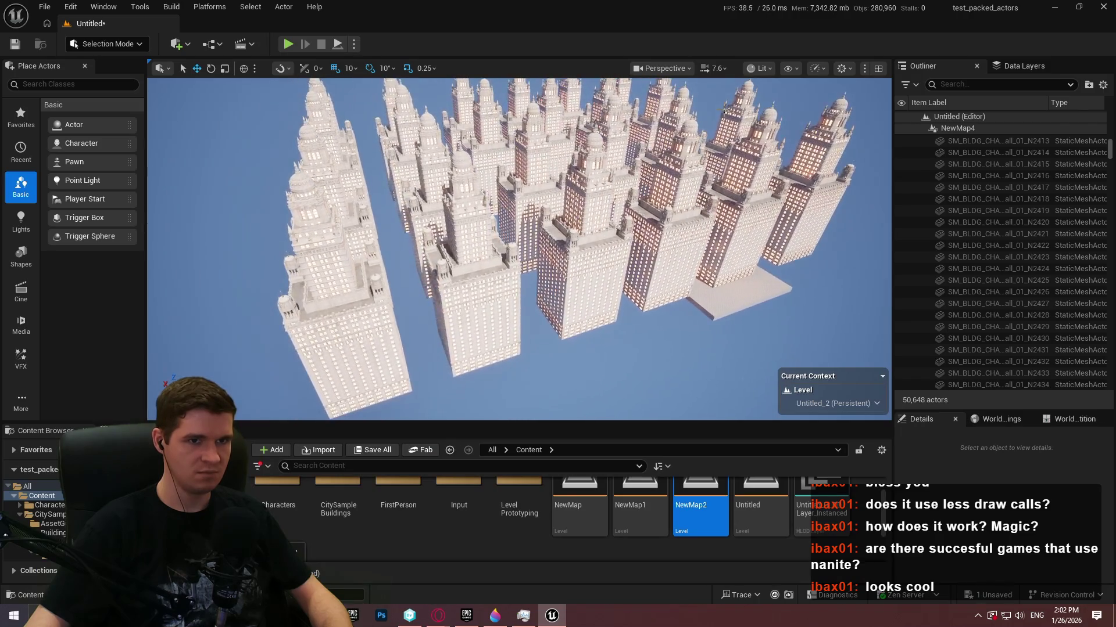
left_click_drag(784, 423, 784, 478)
left_click_drag(702, 261, 695, 250)
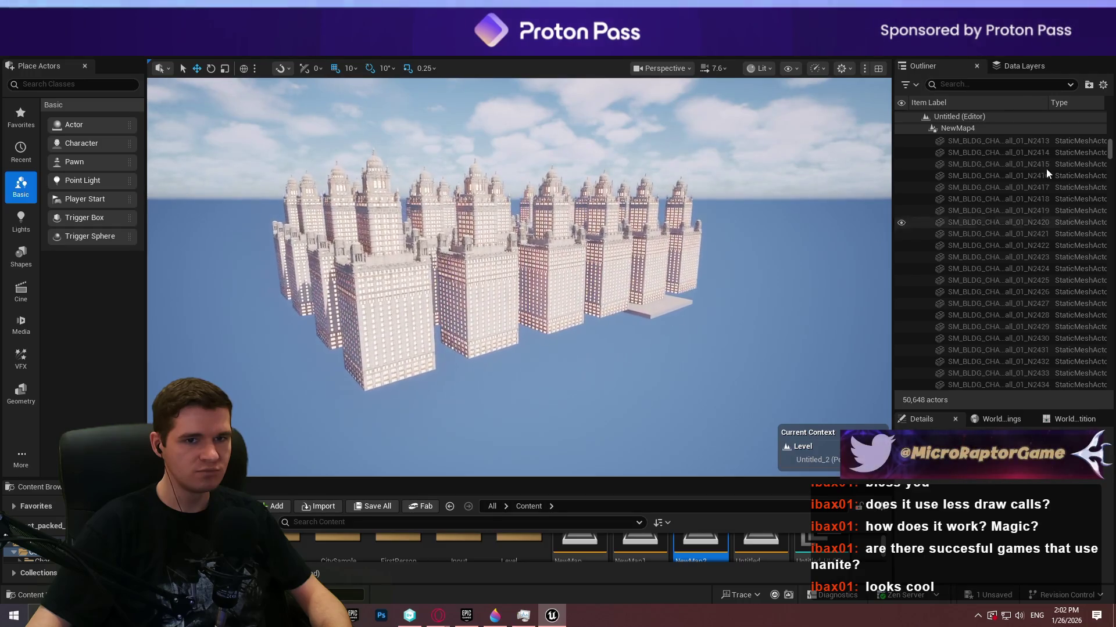
left_click(1029, 67)
- Launch the level as a Standalone Game, saving it over the existing Untitled map
left_click(957, 66)
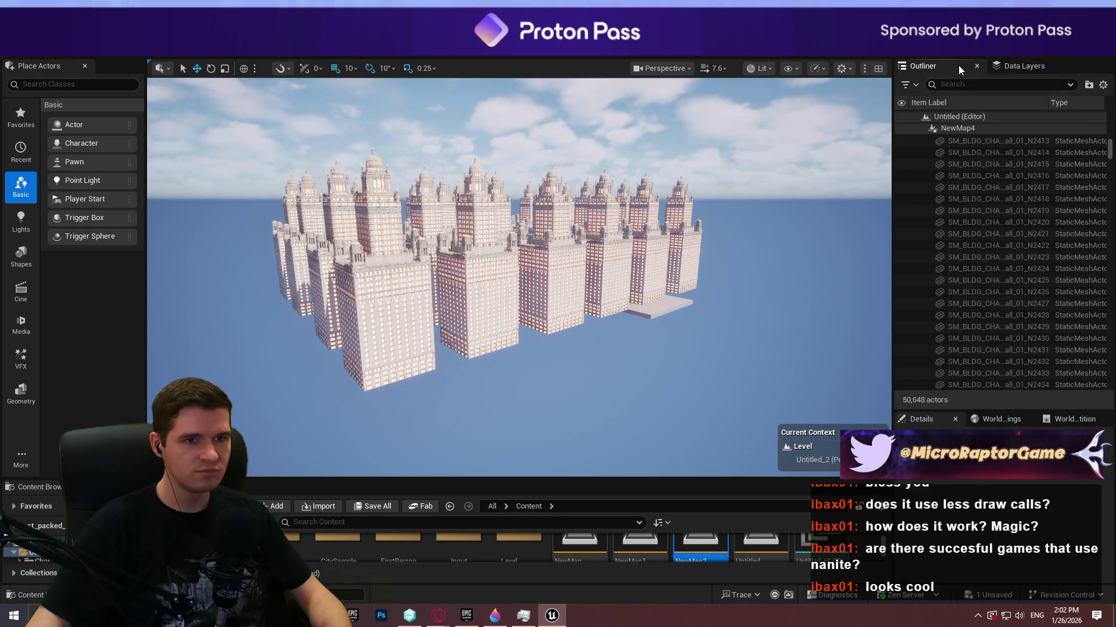
left_click_drag(792, 123, 792, 123)
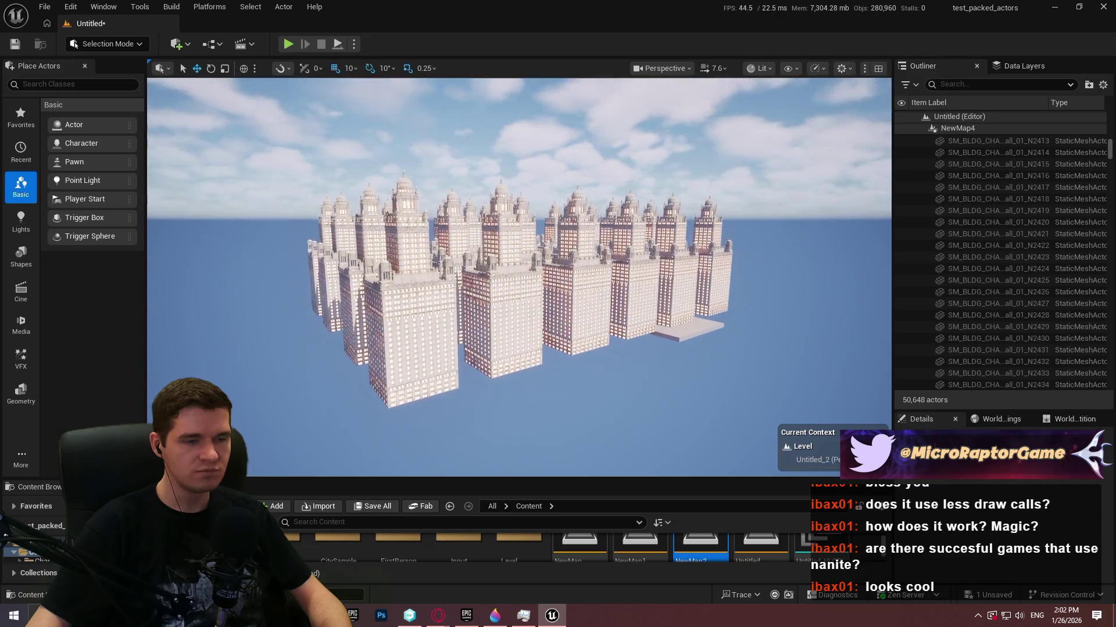
left_click(354, 44)
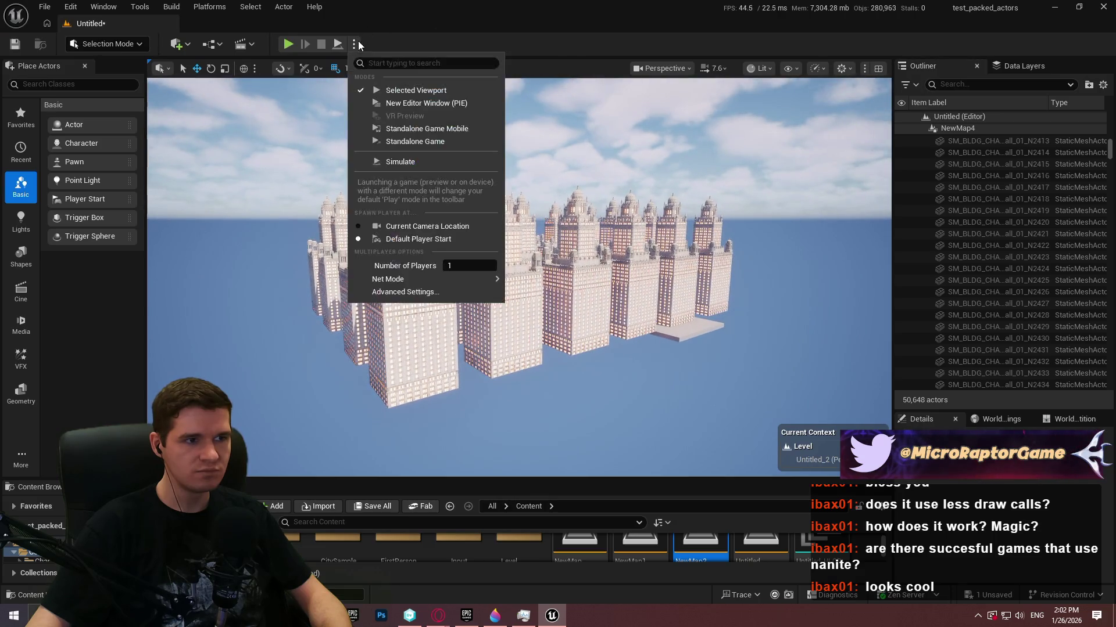
left_click(431, 143)
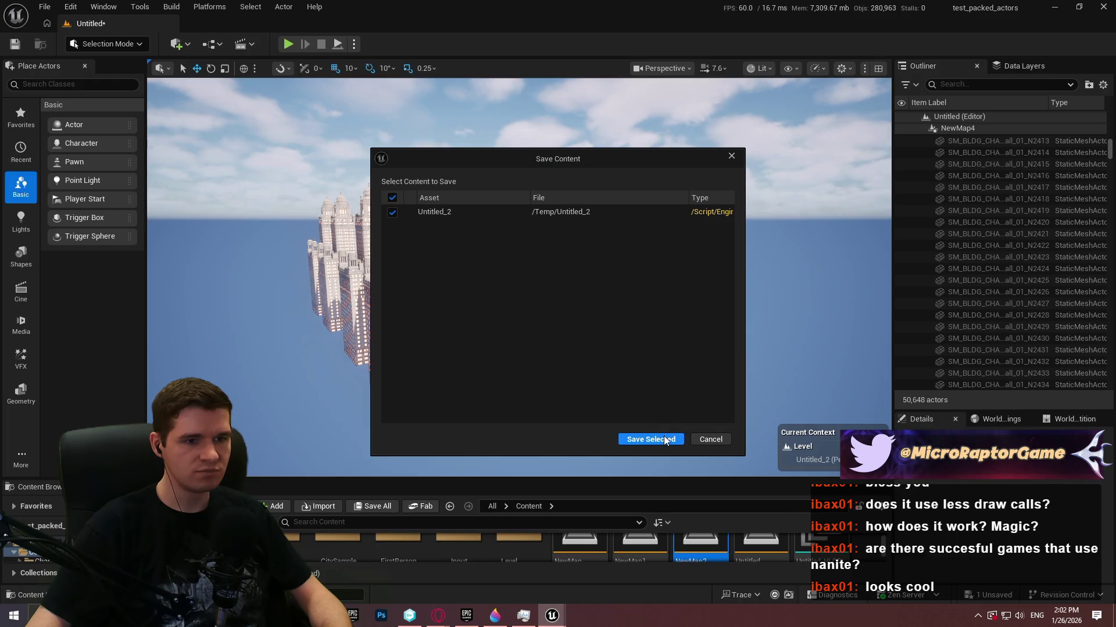
left_click(664, 439)
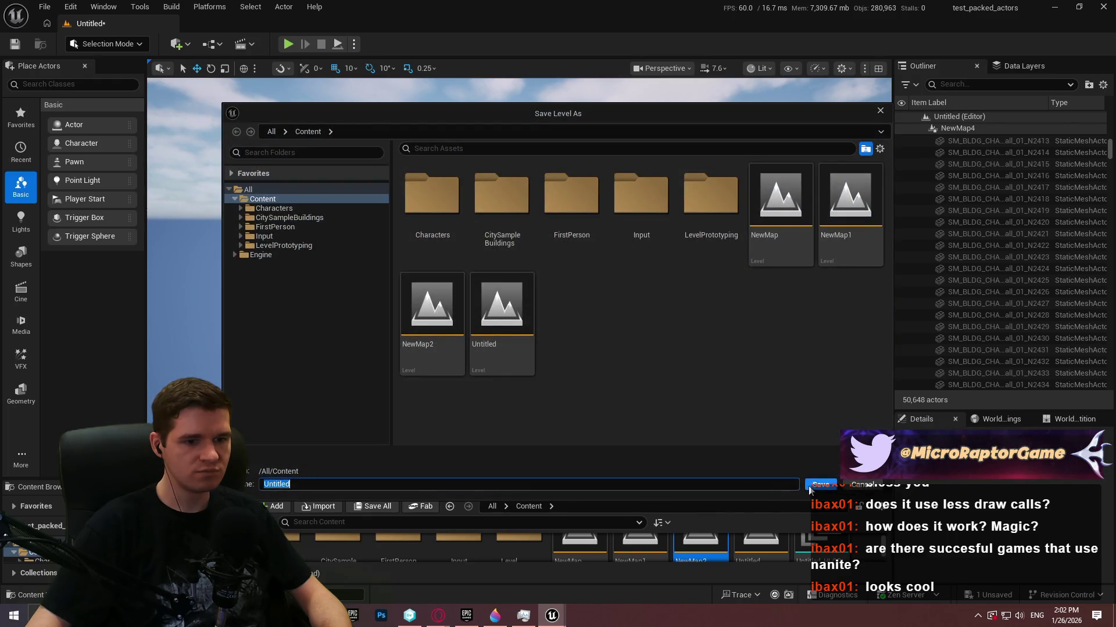
left_click(811, 487)
left_click(592, 329)
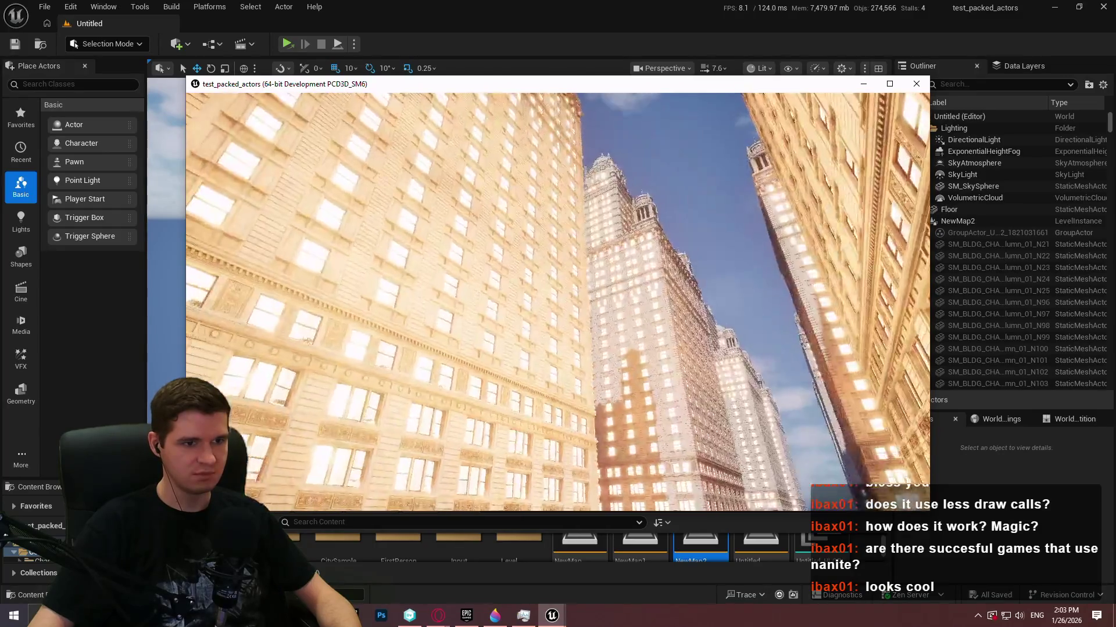
- Show GPU timing stats in the standalone game with the stat gpu console command
key("grave")
type("tat gpu")
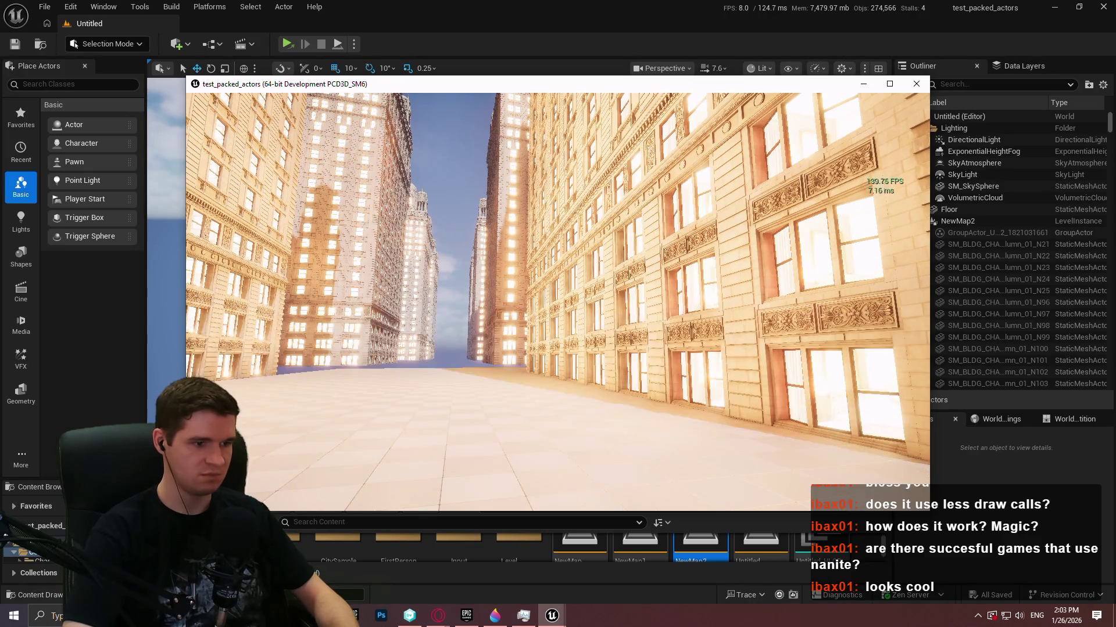
key("Return")
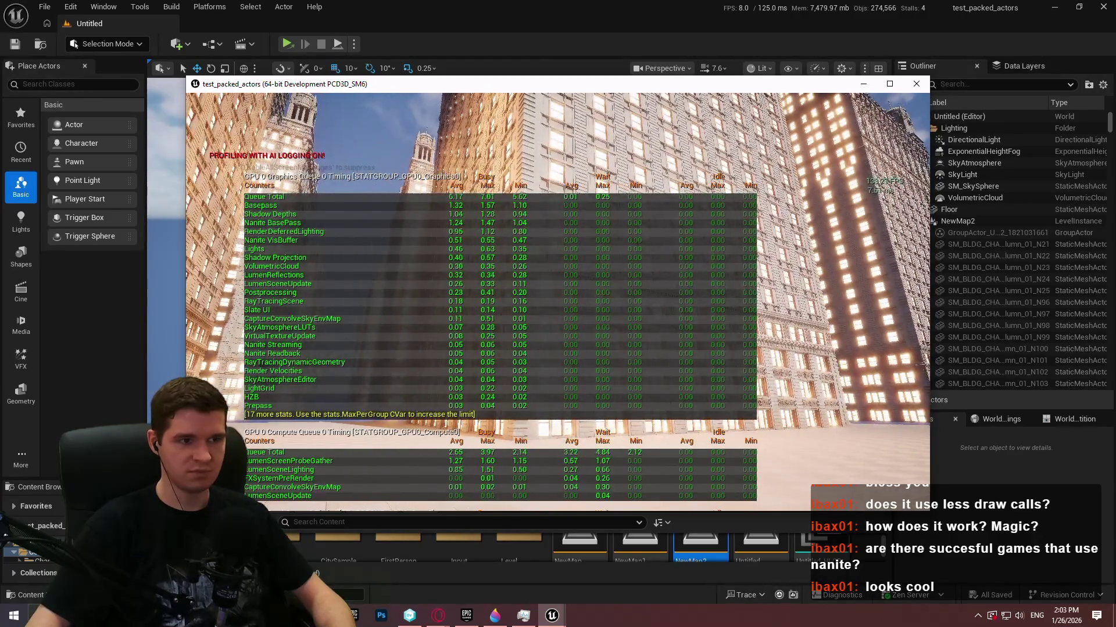
- Set r.AntiAliasingMethod to Temporal Super Resolution and maximize the game window
key("grave")
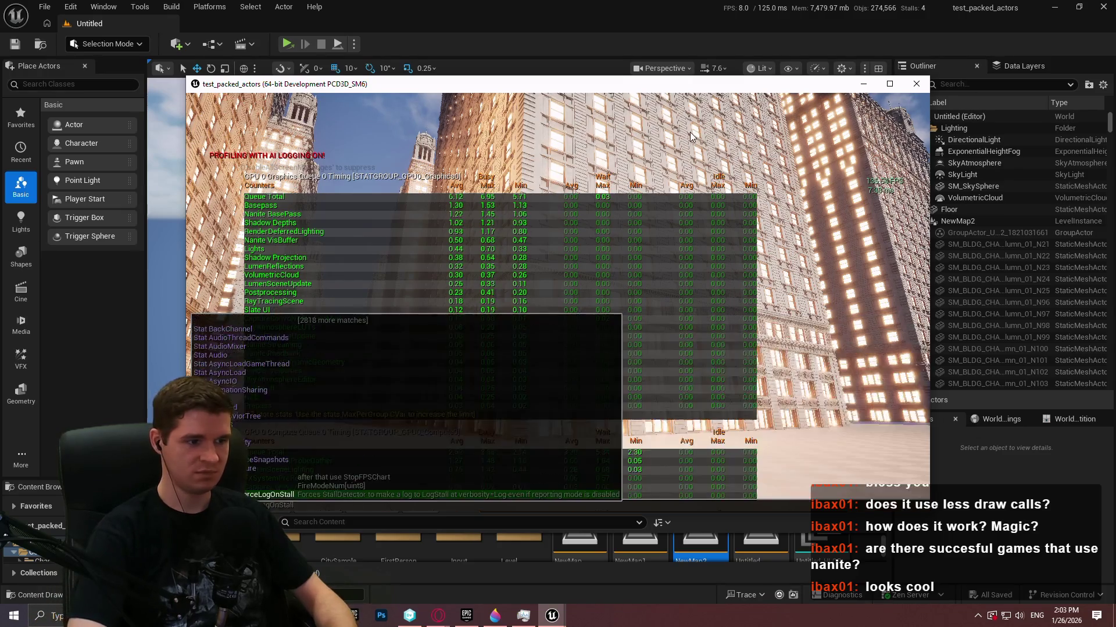
type("r.AntiAliasingMethod")
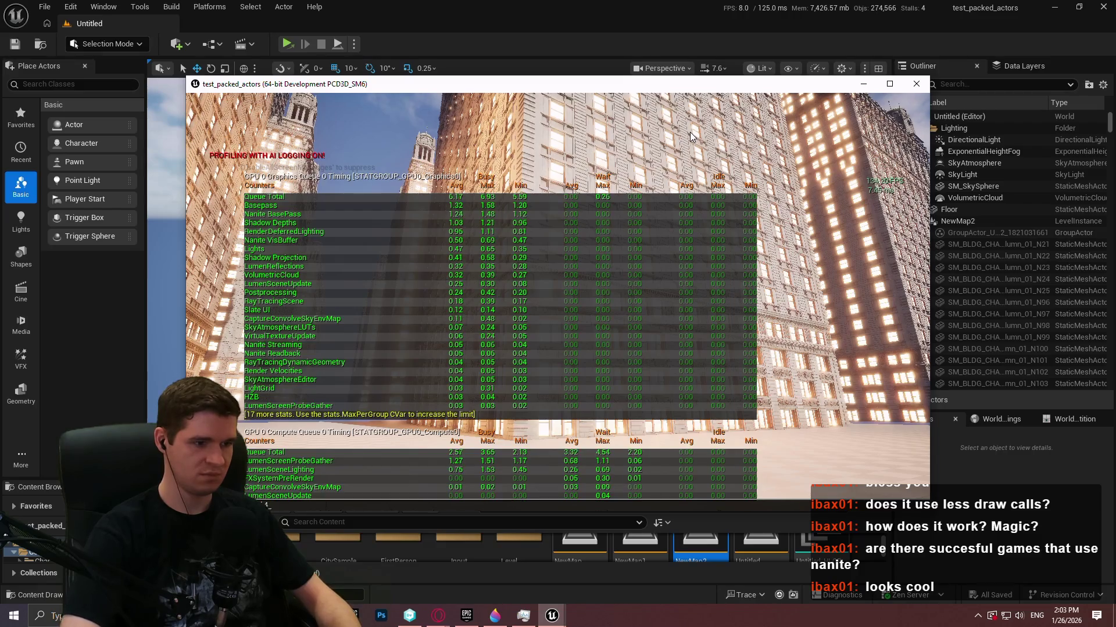
key("Return")
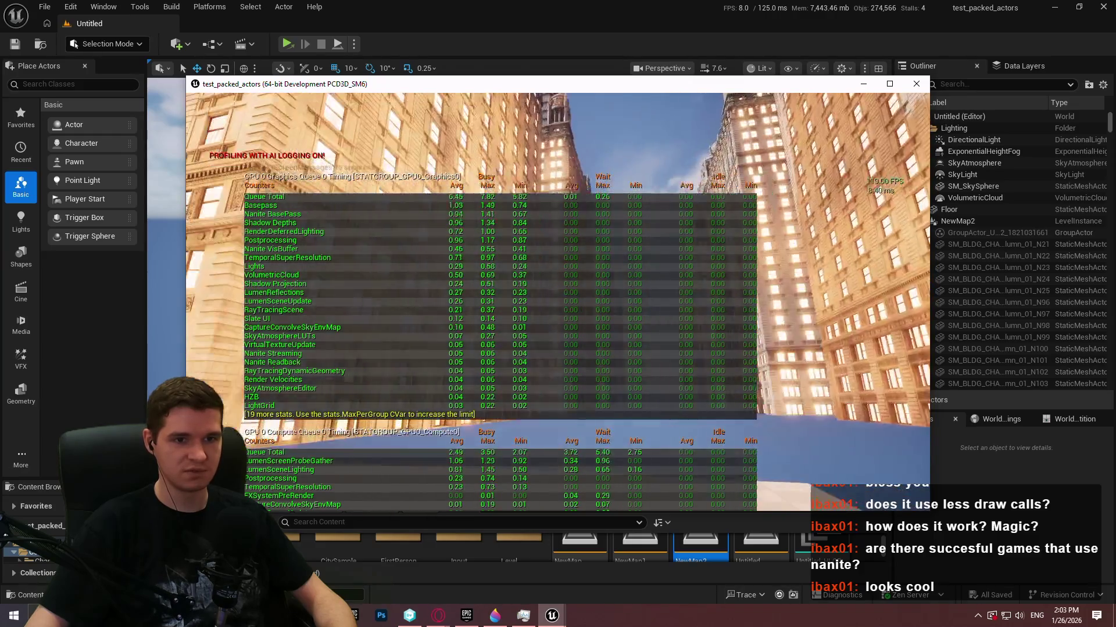
key("super")
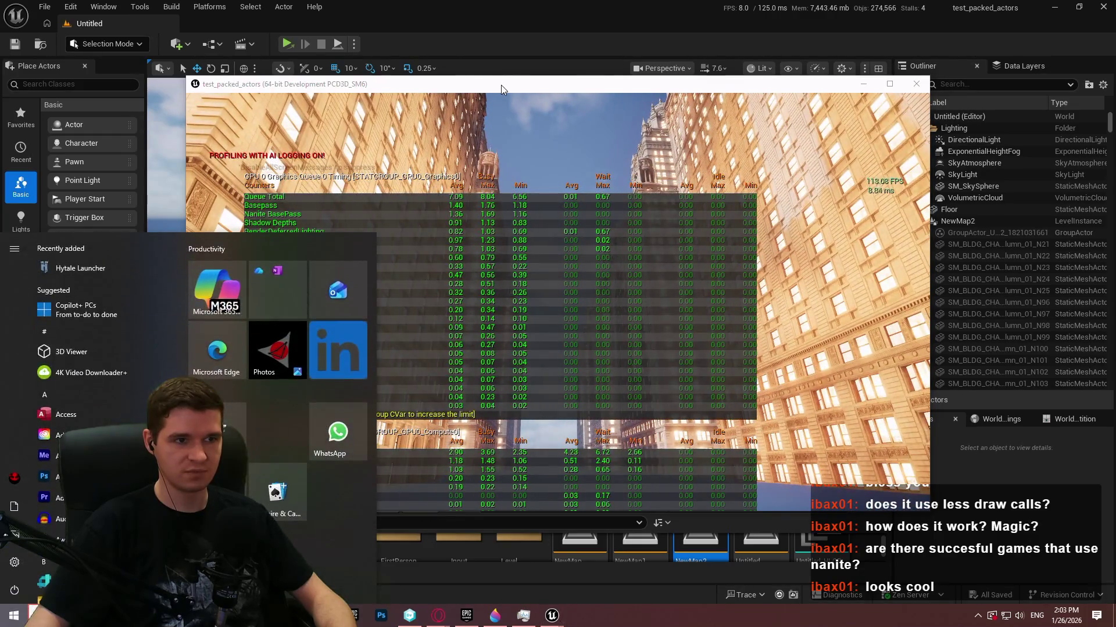
double_click(503, 88)
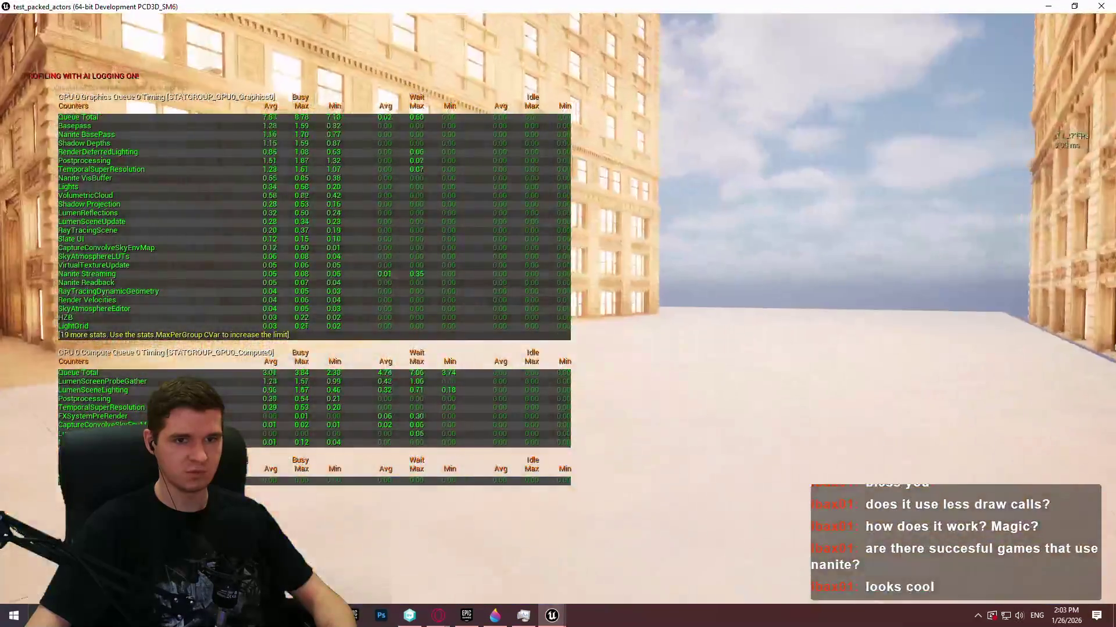
- Make the game fullscreen at 1920x1080 with the r.setres console command
key("grave")
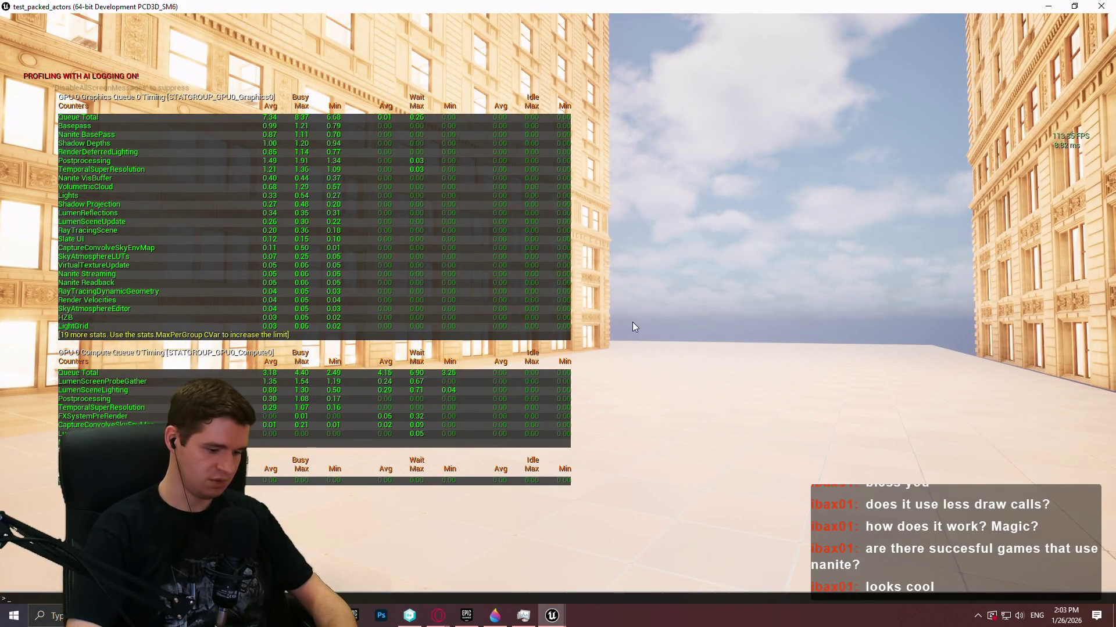
type("r.setres 1920x1")
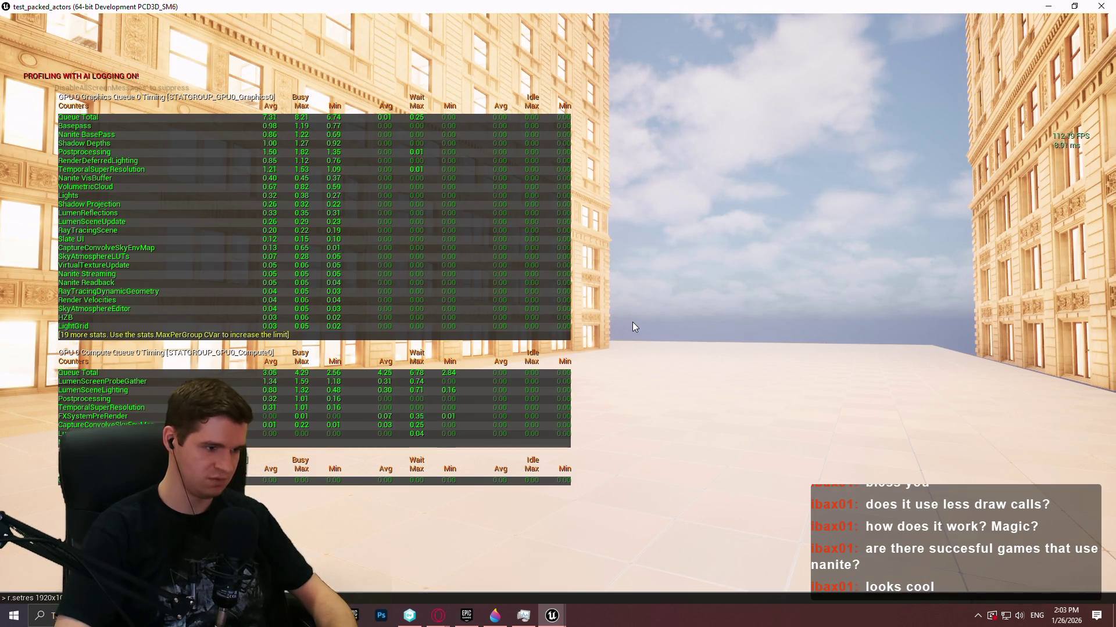
key("Return")
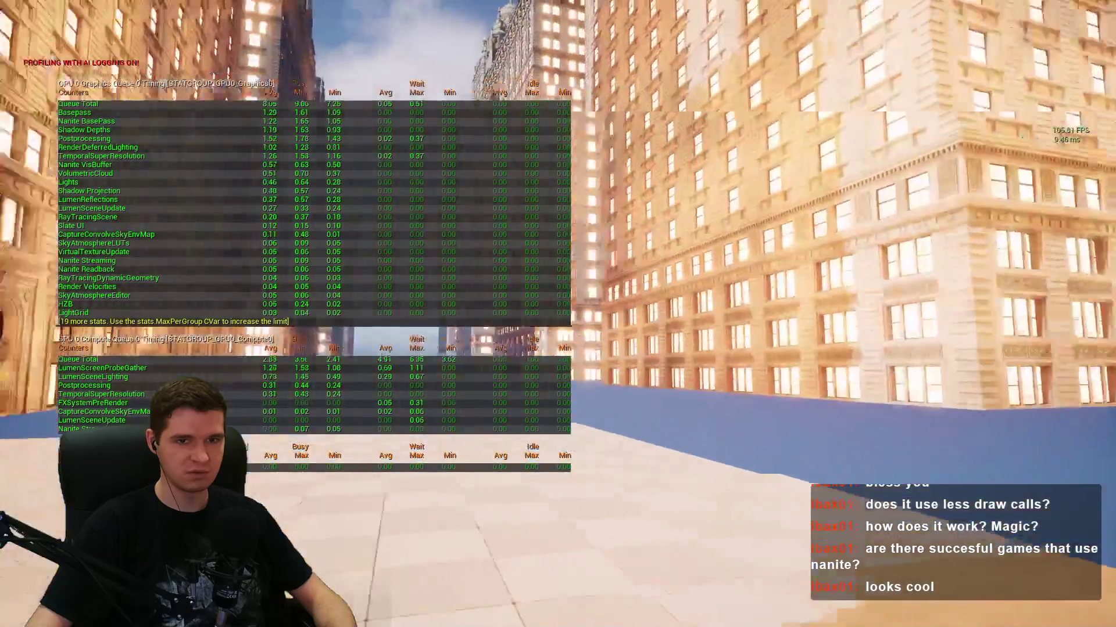
- Enable vsync with r.vsync 1 for about 60 FPS, then quit back to the editor
key("grave")
type("r.")
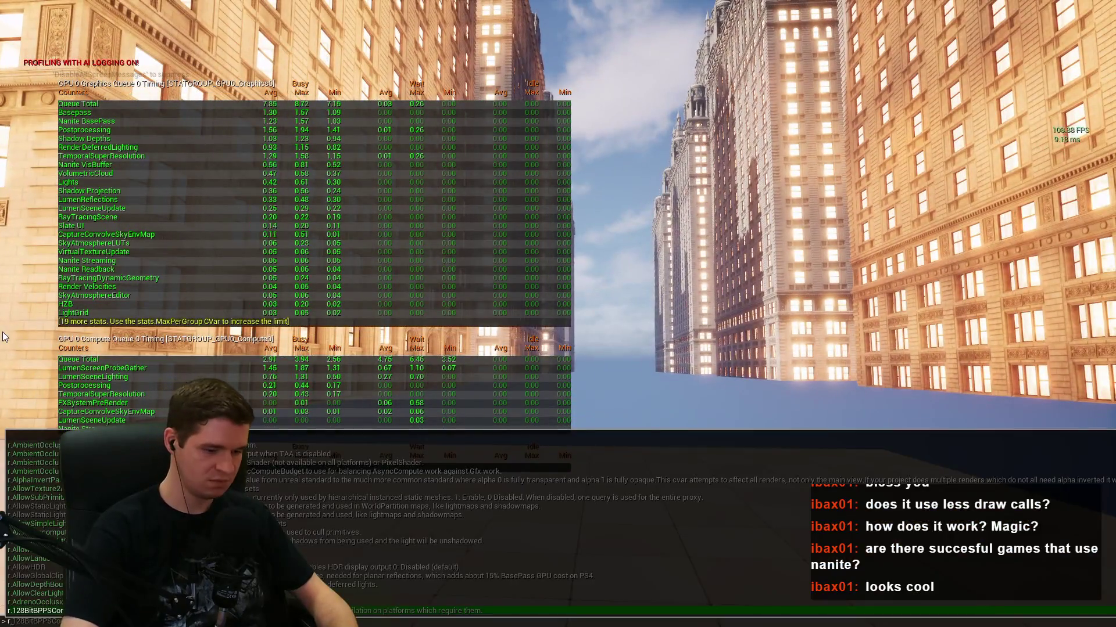
type("vsync 1")
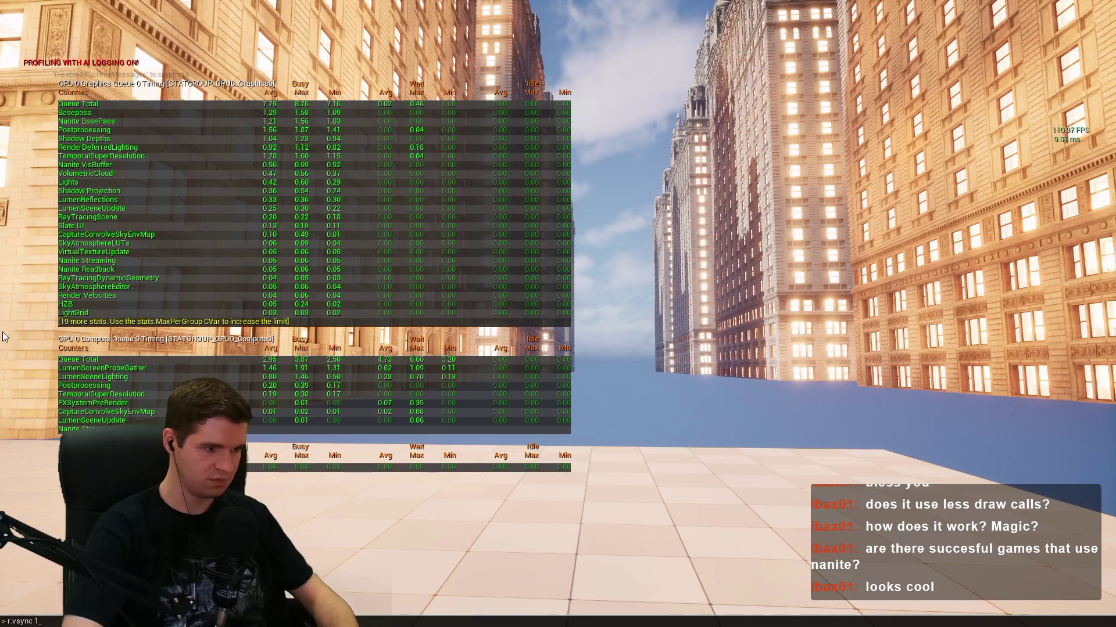
key("Return")
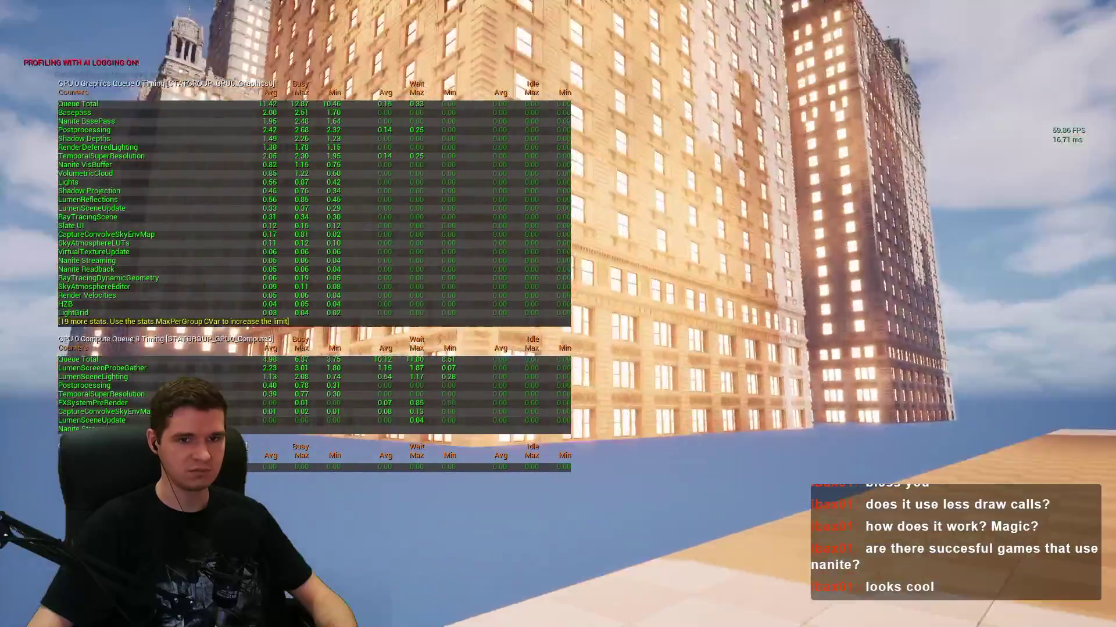
key("grave")
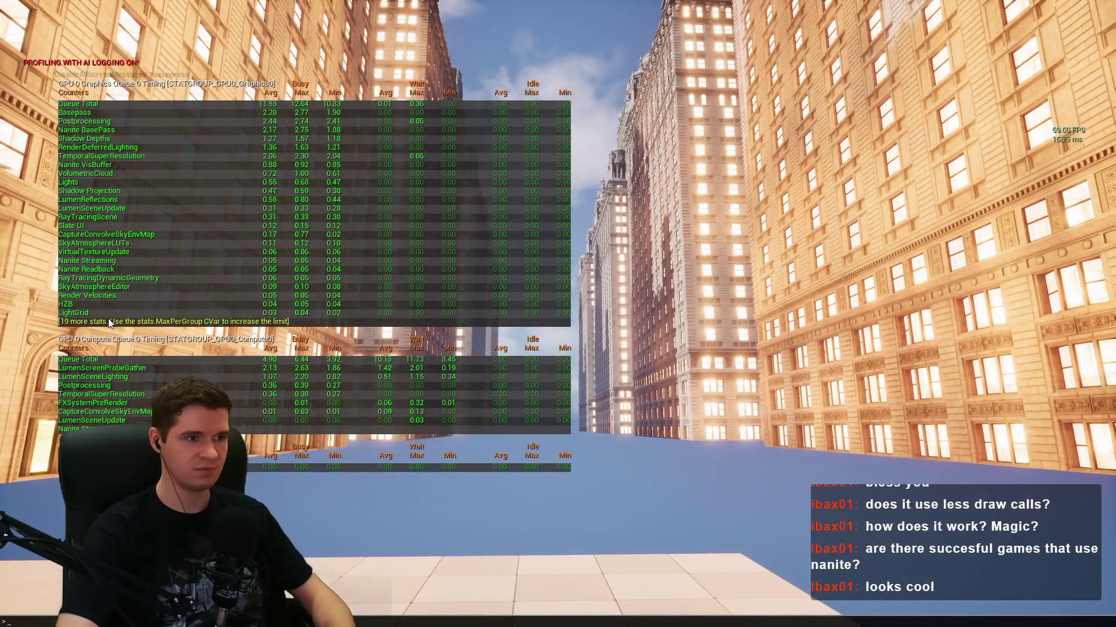
key("grave")
key("grave")
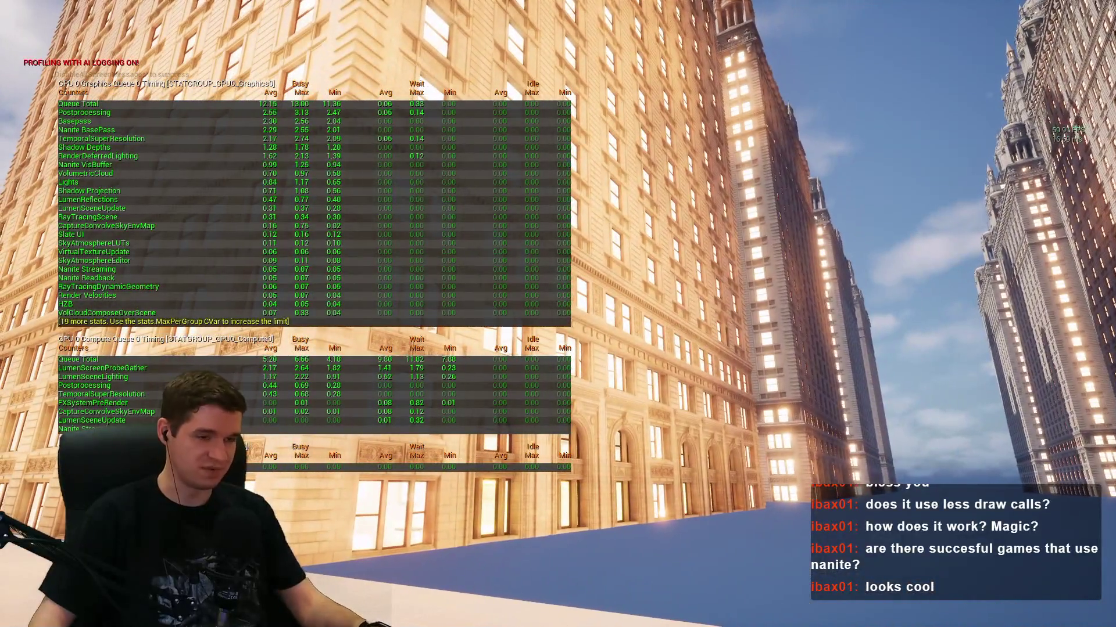
key("Escape")
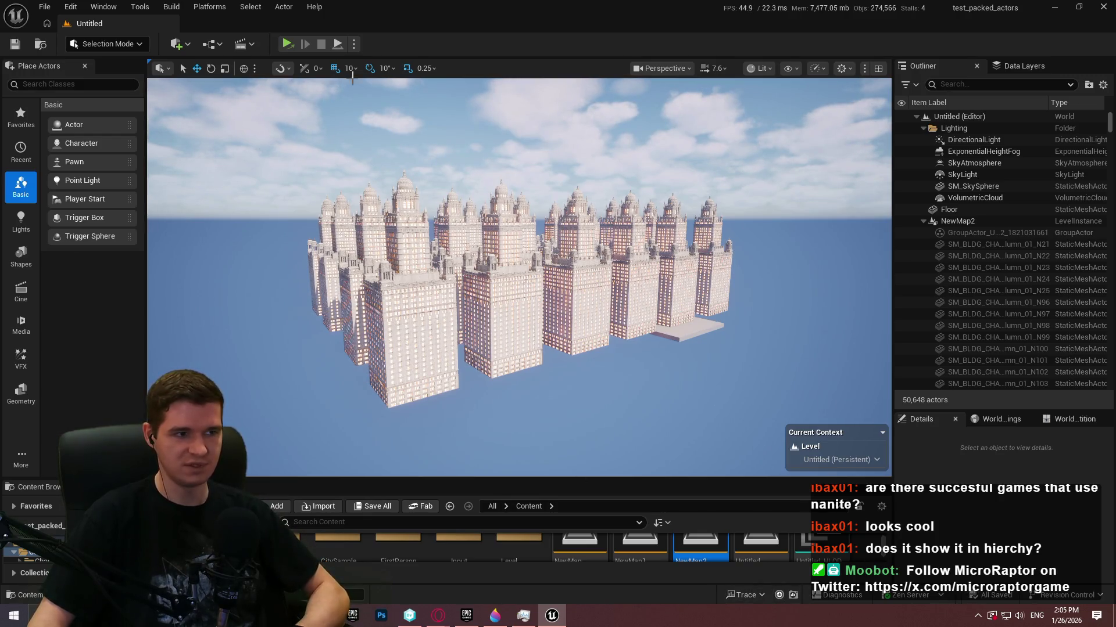
- Play the tower level in a resized New Editor Window (PIE) and bring up the Trace options
left_click(354, 44)
left_click(434, 107)
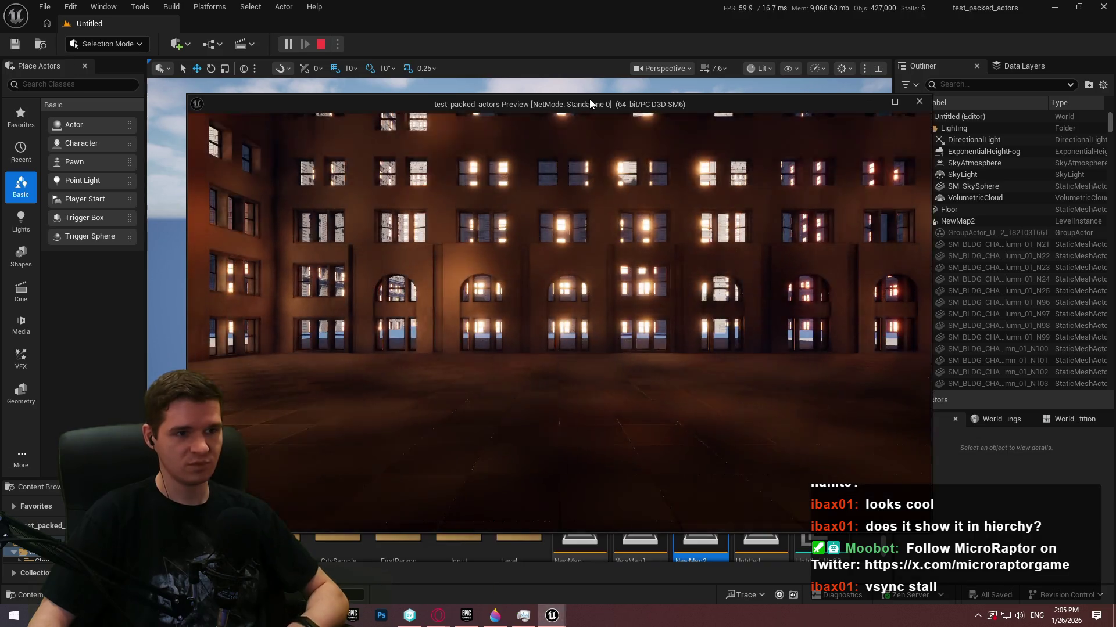
left_click_drag(589, 99, 554, 4)
mouse_move(639, 10)
left_mouse_down()
mouse_move(636, 43)
mouse_move(622, 41)
left_mouse_up()
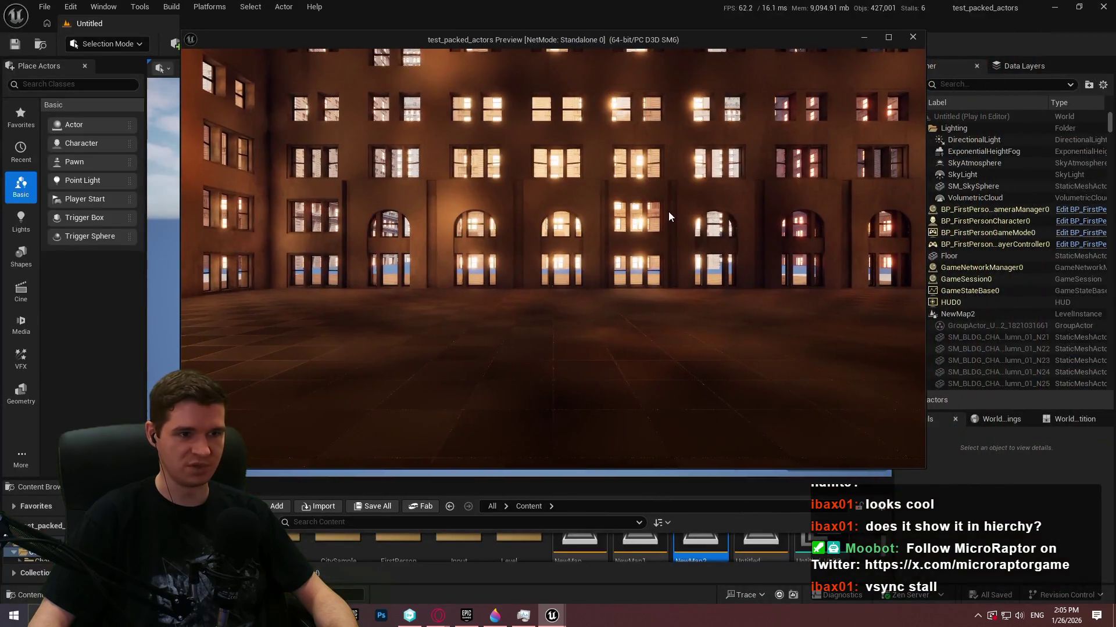
left_click(753, 594)
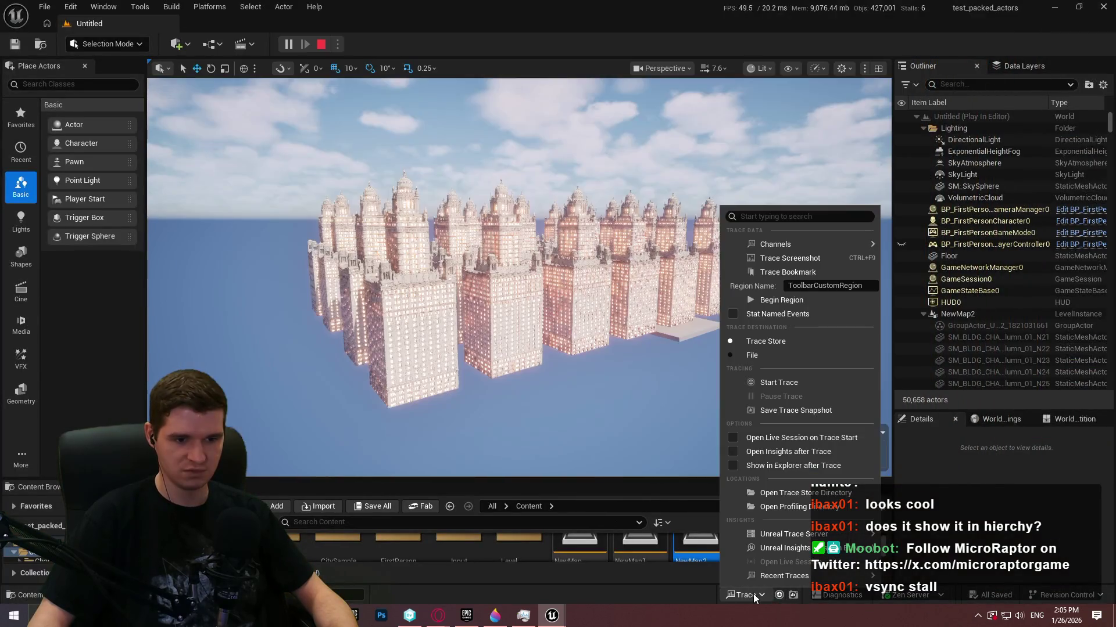
- Save a snapshot of the current trace from the Trace options
left_click(822, 257)
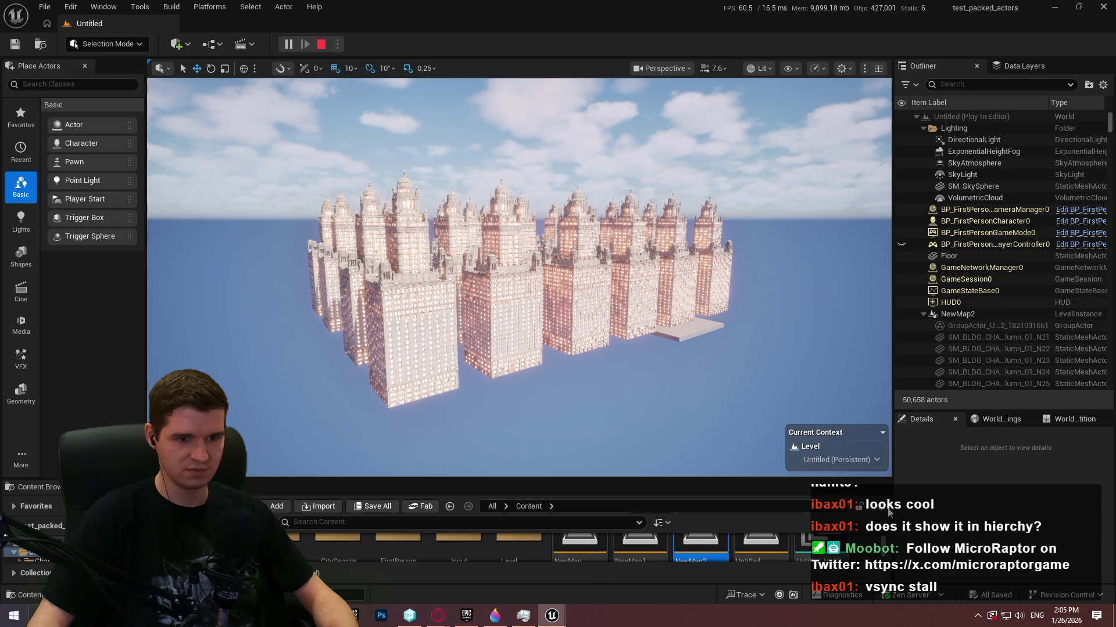
left_click(743, 595)
mouse_move(819, 577)
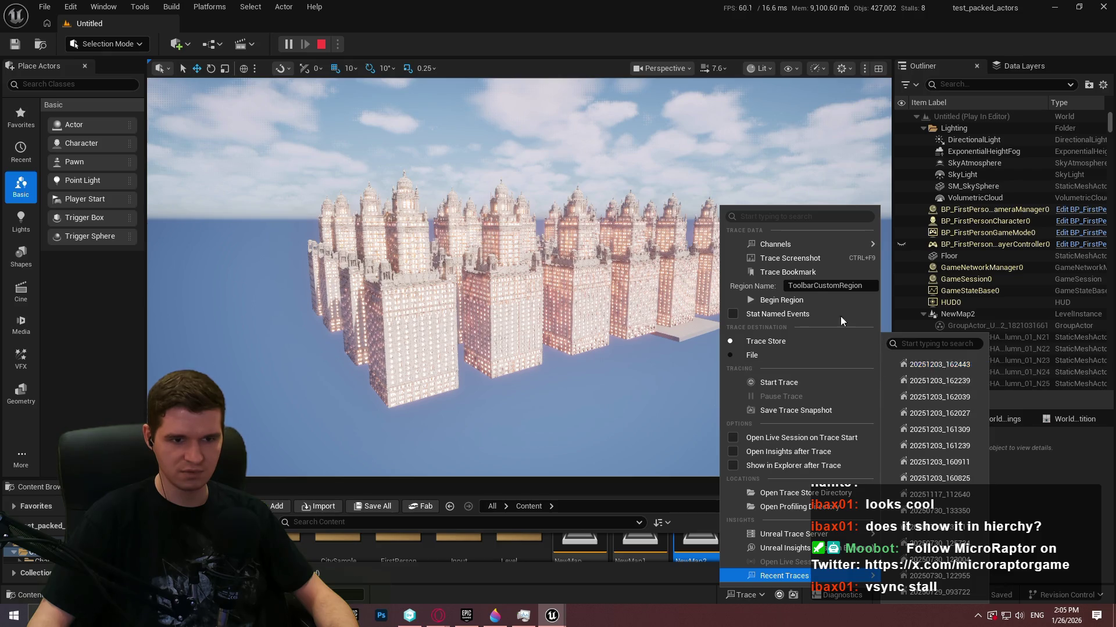
mouse_move(796, 246)
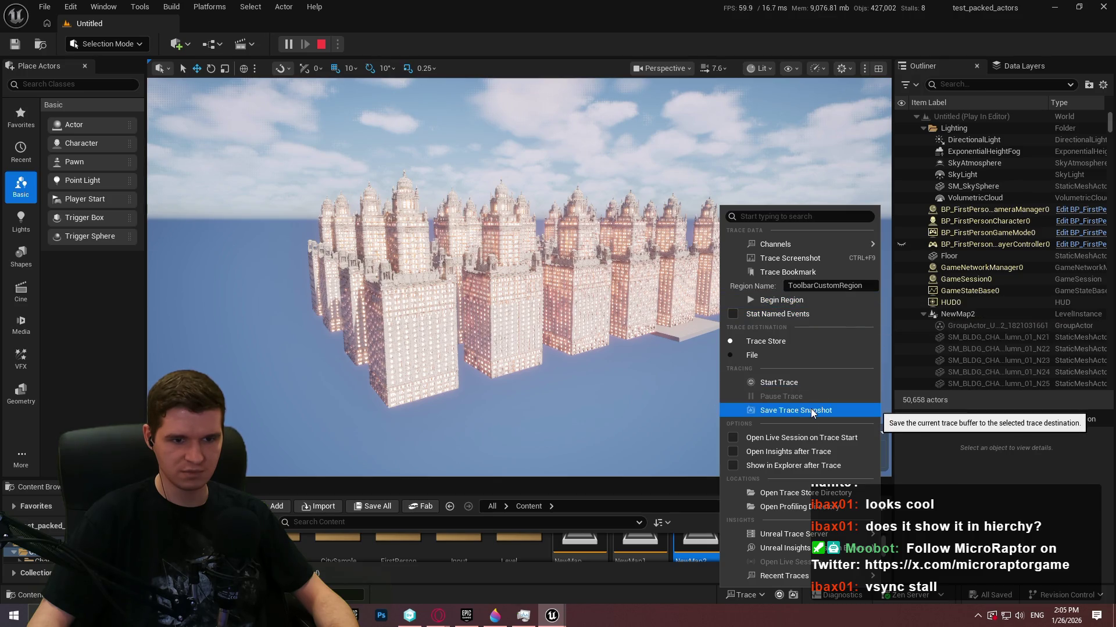
left_click(812, 411)
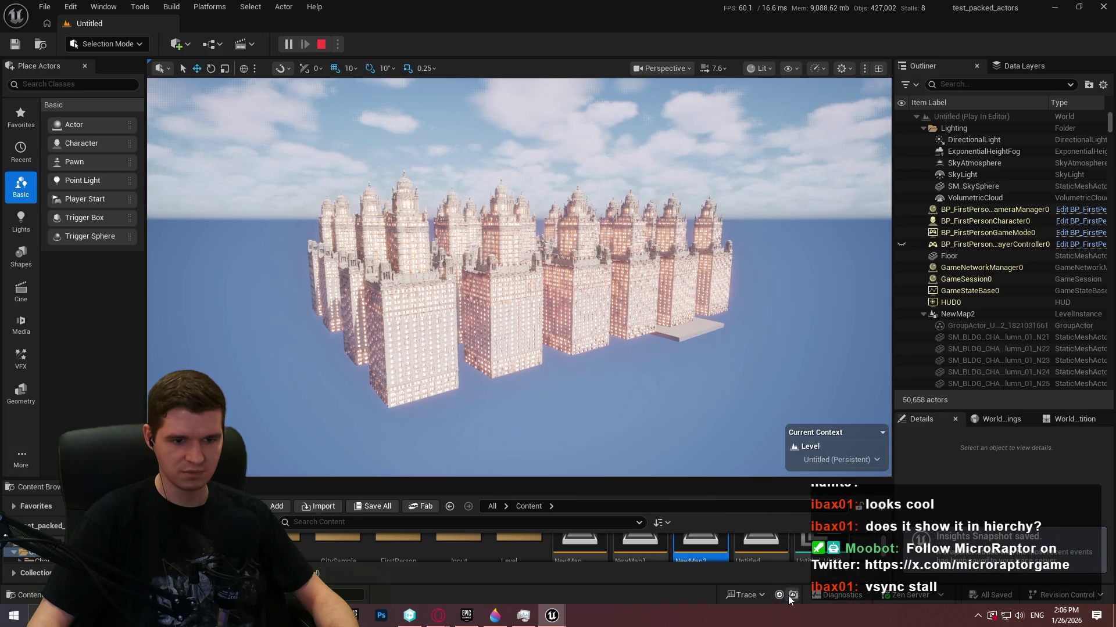
- Open recent trace 20260126_140558 in Unreal Insights and maximize its window
left_click(756, 595)
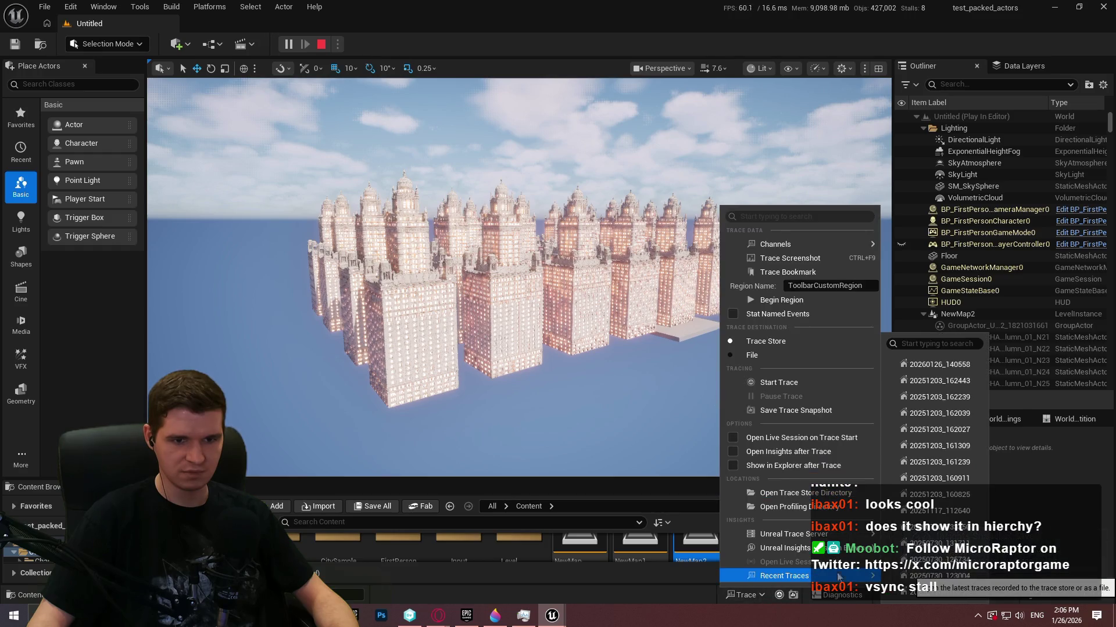
left_click(936, 364)
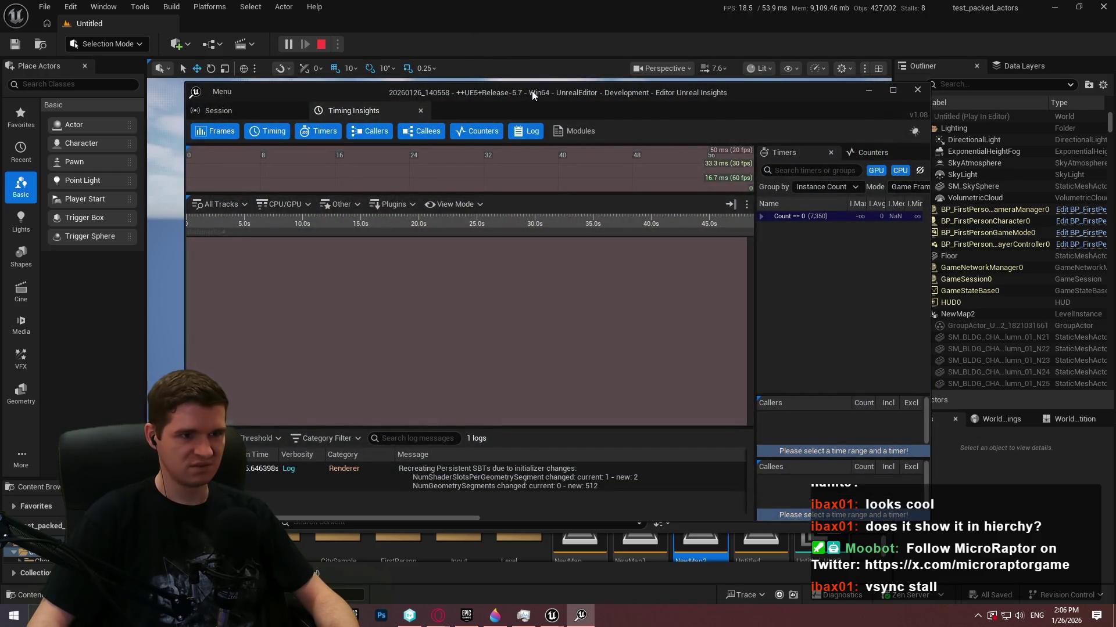
left_click_drag(532, 90, 469, 2)
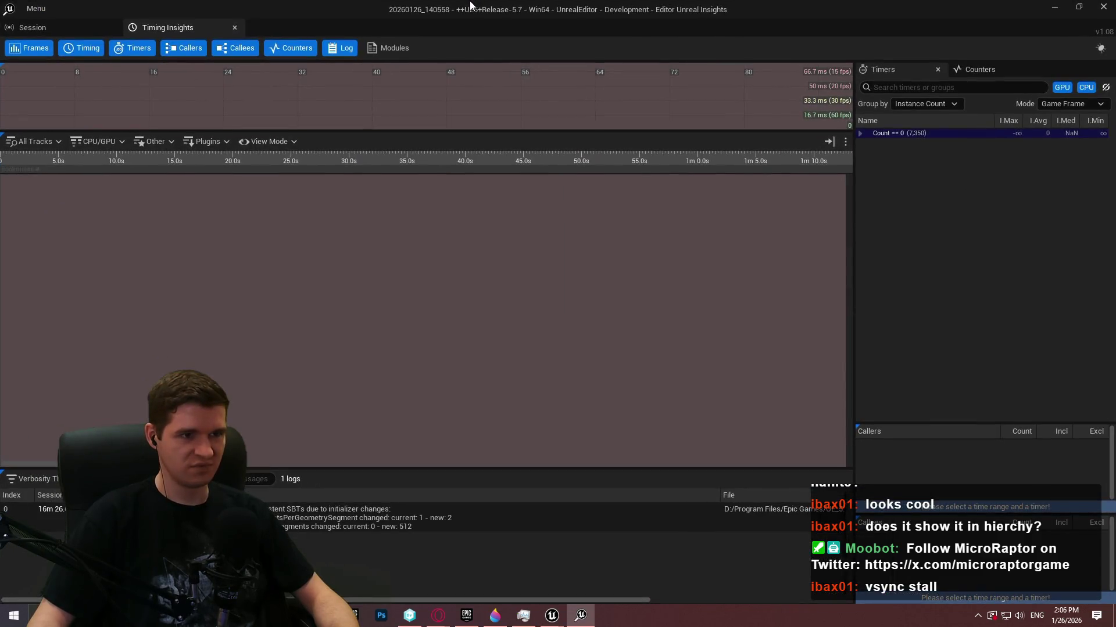
- Jump the timeline to the logged message near the 16m25s WaitForTasks stall and zoom in
scroll(402, 291, "down", 5)
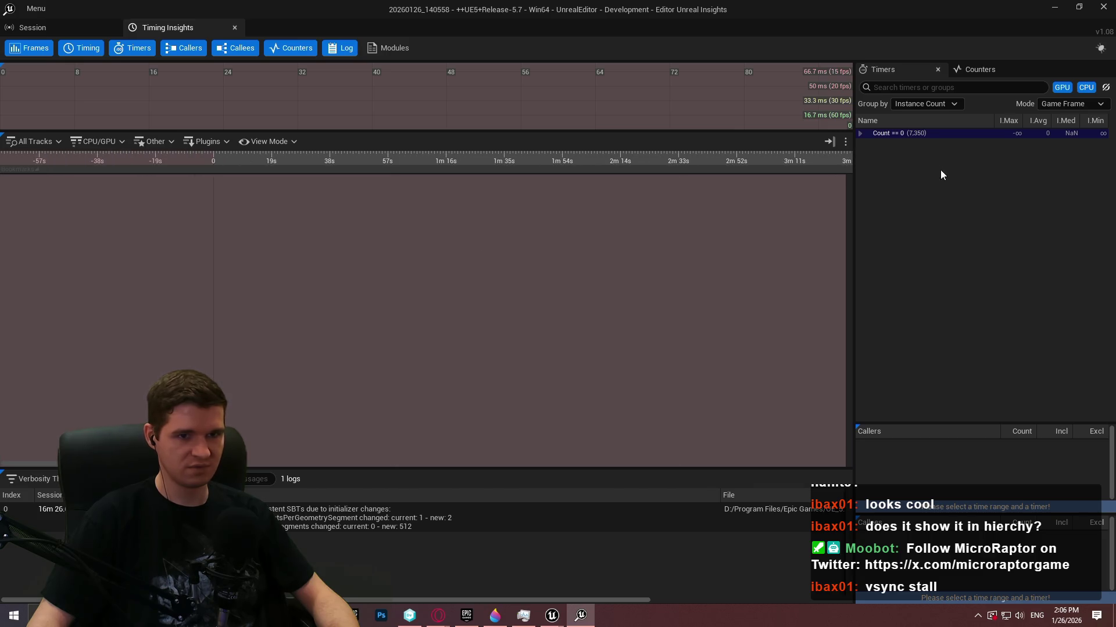
left_click(860, 133)
left_click(860, 134)
scroll(360, 345, "down", 2)
left_click(407, 517)
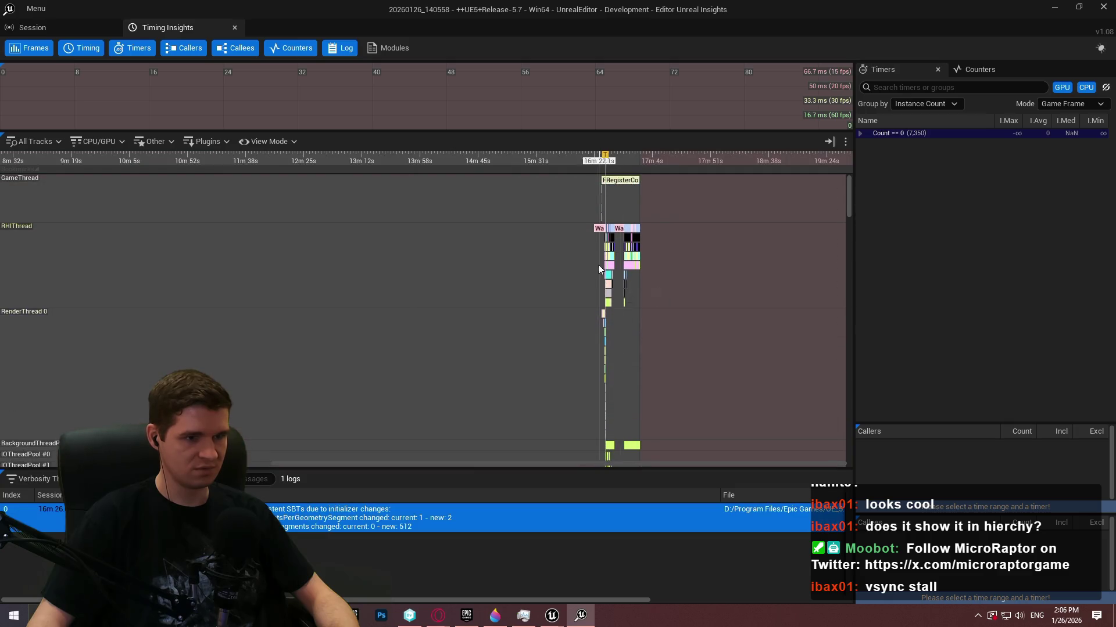
scroll(576, 244, "up", 8)
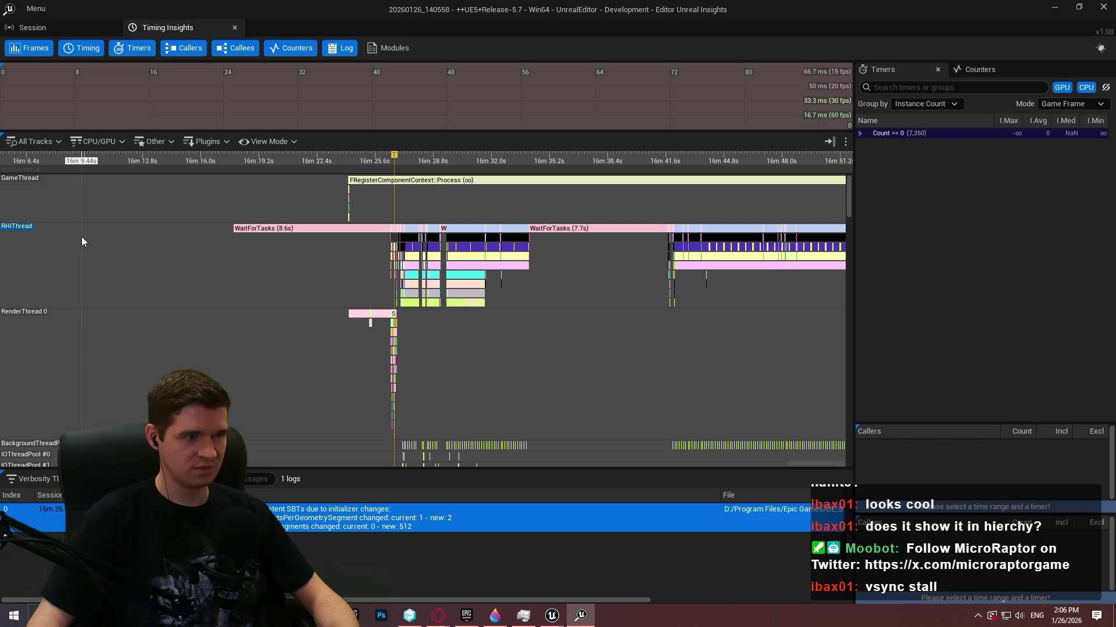
- Check the trace's Session info, then return to Timing Insights and pan to later events
left_click(49, 29)
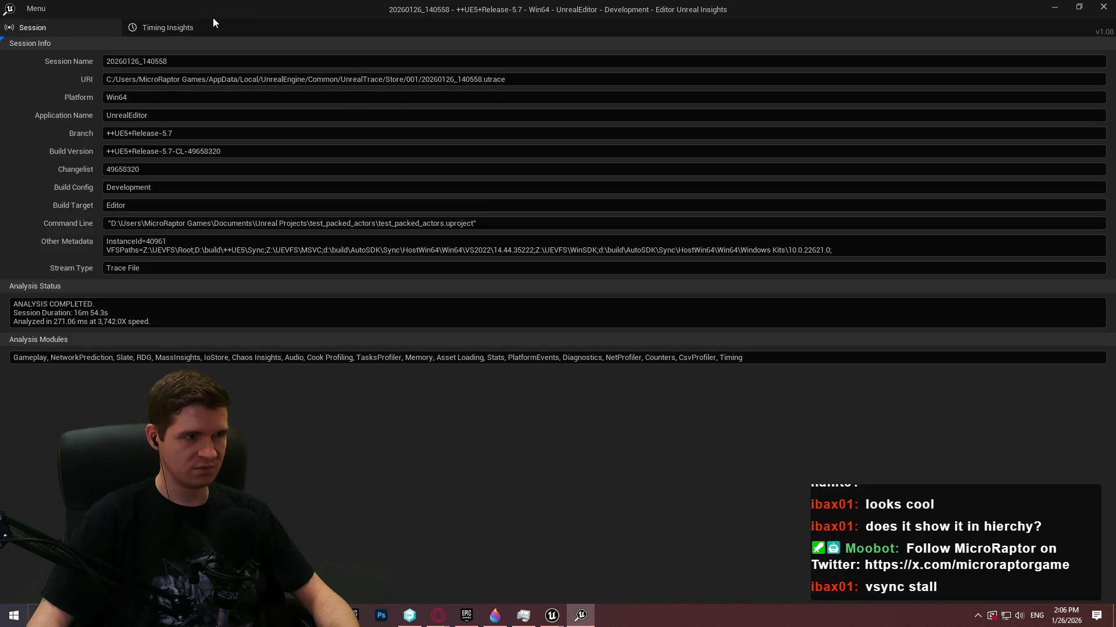
left_click(174, 24)
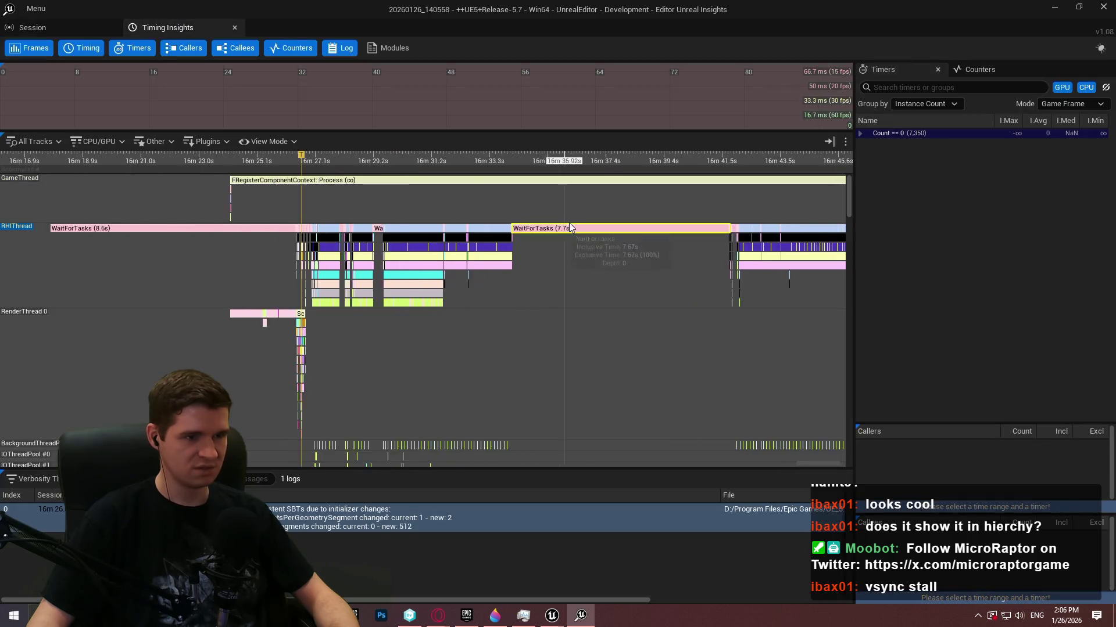
scroll(566, 224, "down", 2)
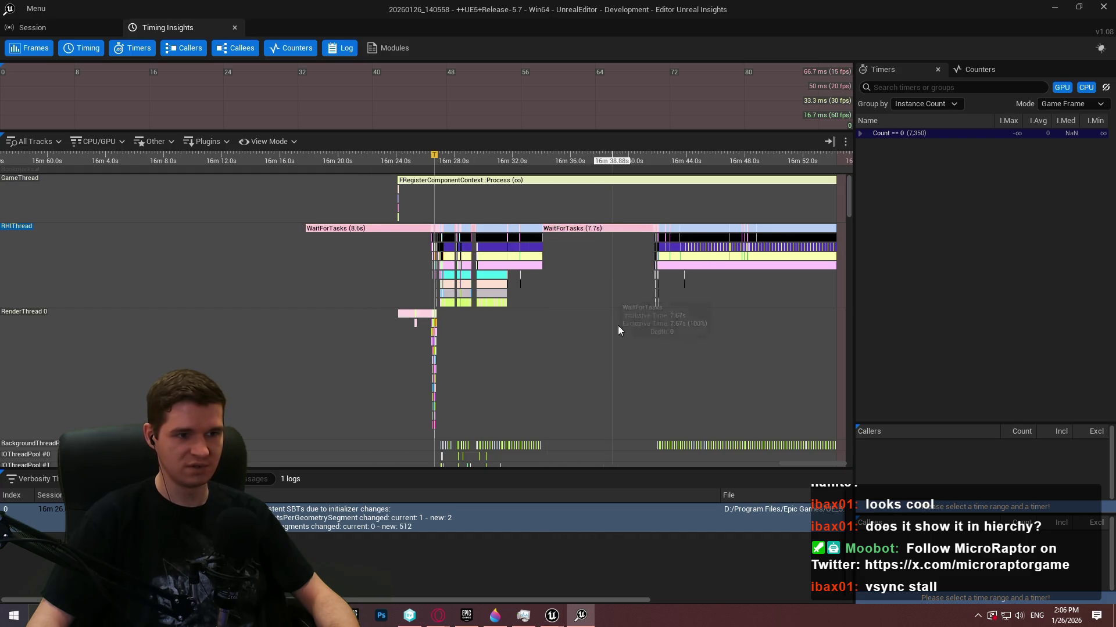
left_click_drag(614, 315, 441, 311)
- Re-maximize the Insights window, shift the timeline slightly earlier, and close Unreal Insights
double_click(455, 6)
double_click(466, 115)
mouse_move(428, 343)
left_mouse_down()
mouse_move(535, 192)
mouse_move(515, 400)
left_mouse_up()
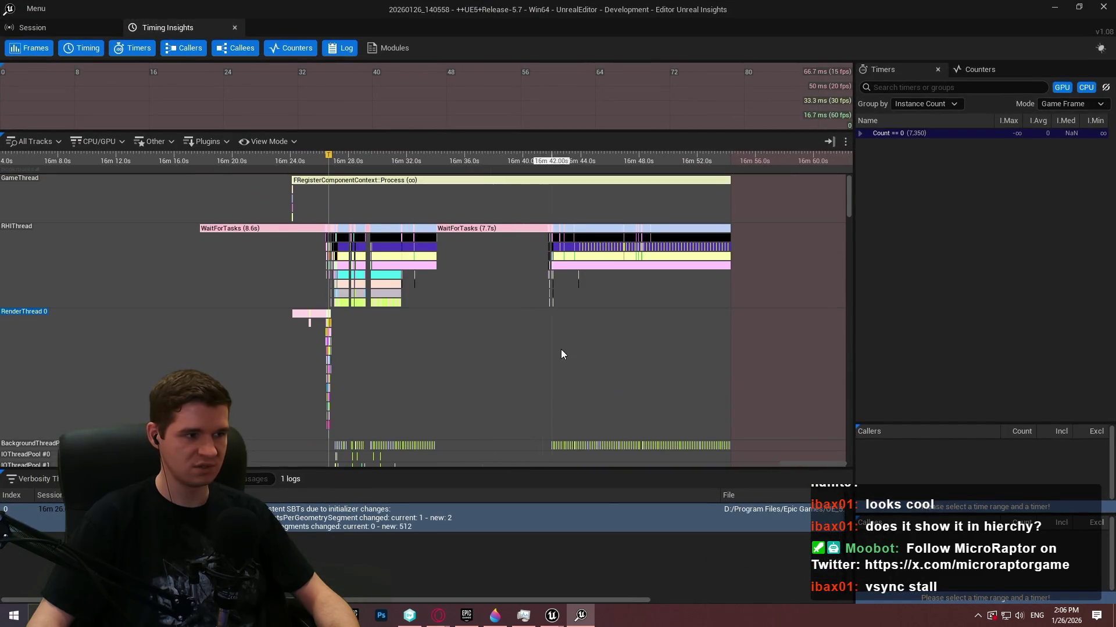
left_click_drag(503, 335, 504, 332)
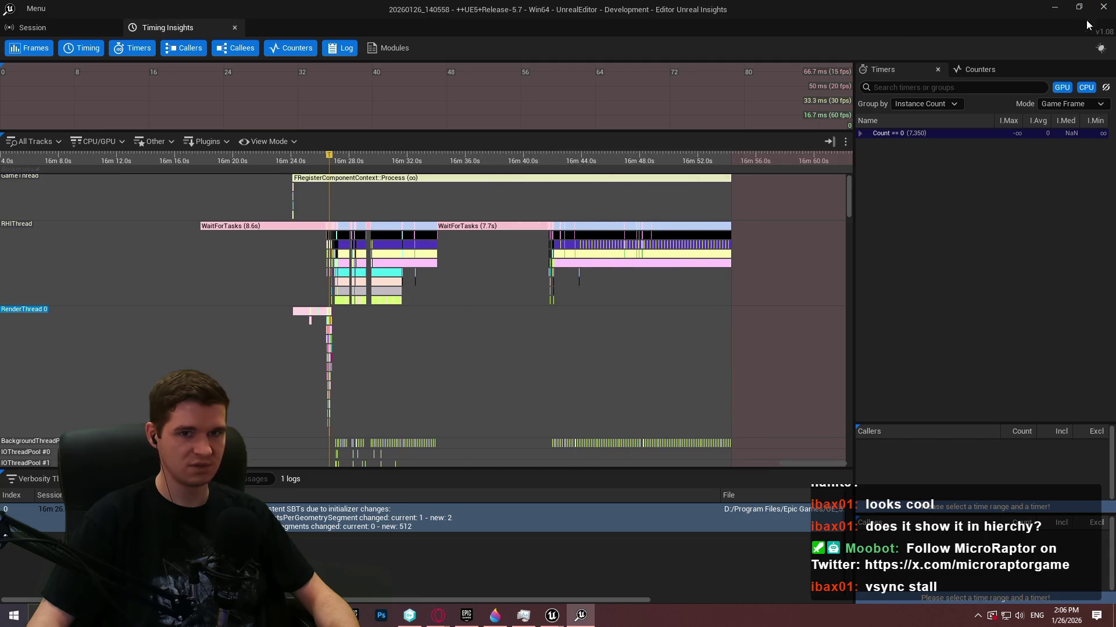
left_click(1102, 7)
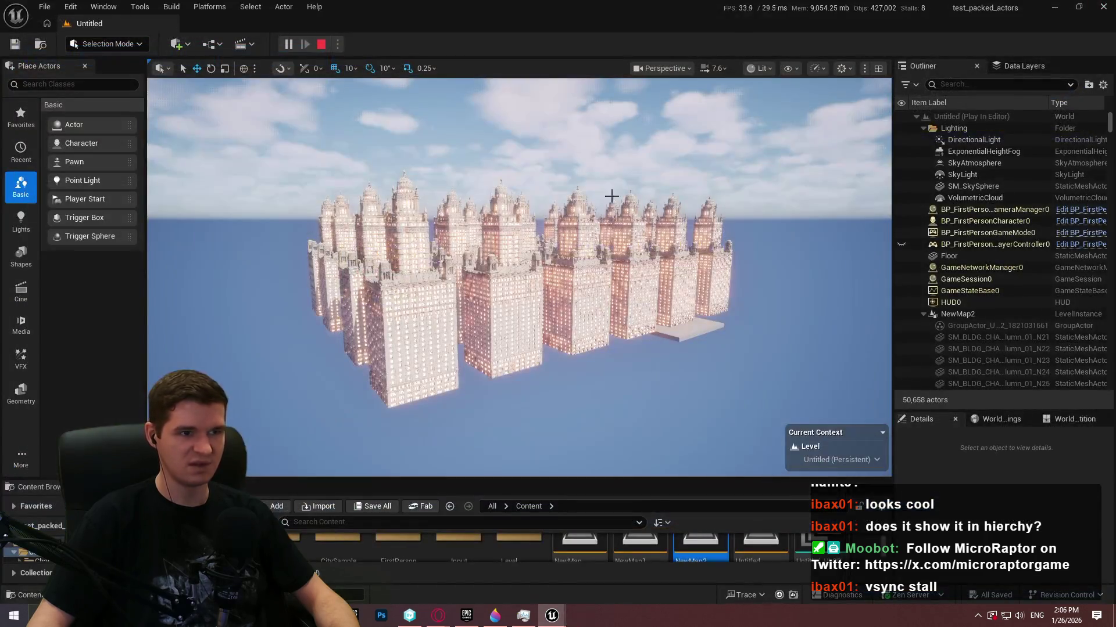
- Tilt the PIE camera down, then open 20260126_140558 from Recent Traces in a maximized Insights window
left_click_drag(680, 186, 829, 264)
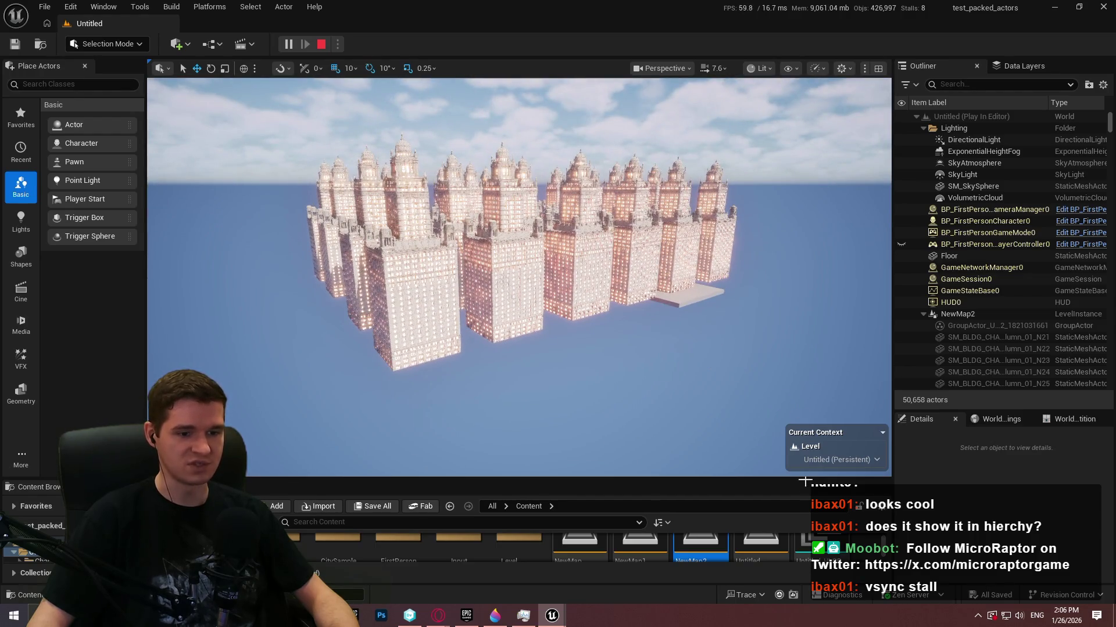
left_click(764, 598)
mouse_move(805, 581)
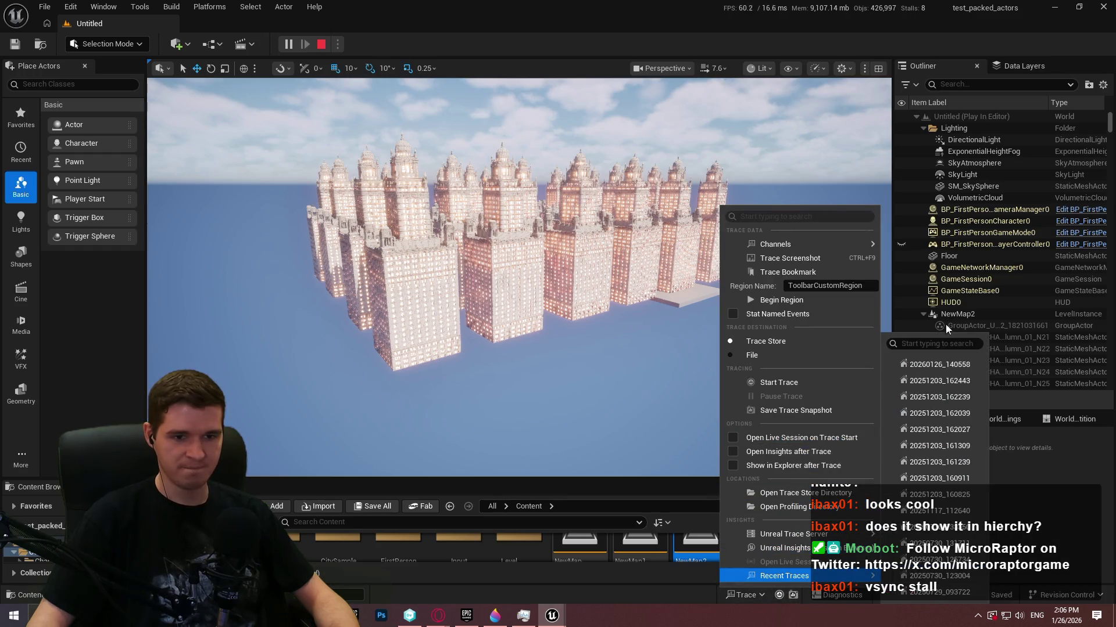
left_click(939, 363)
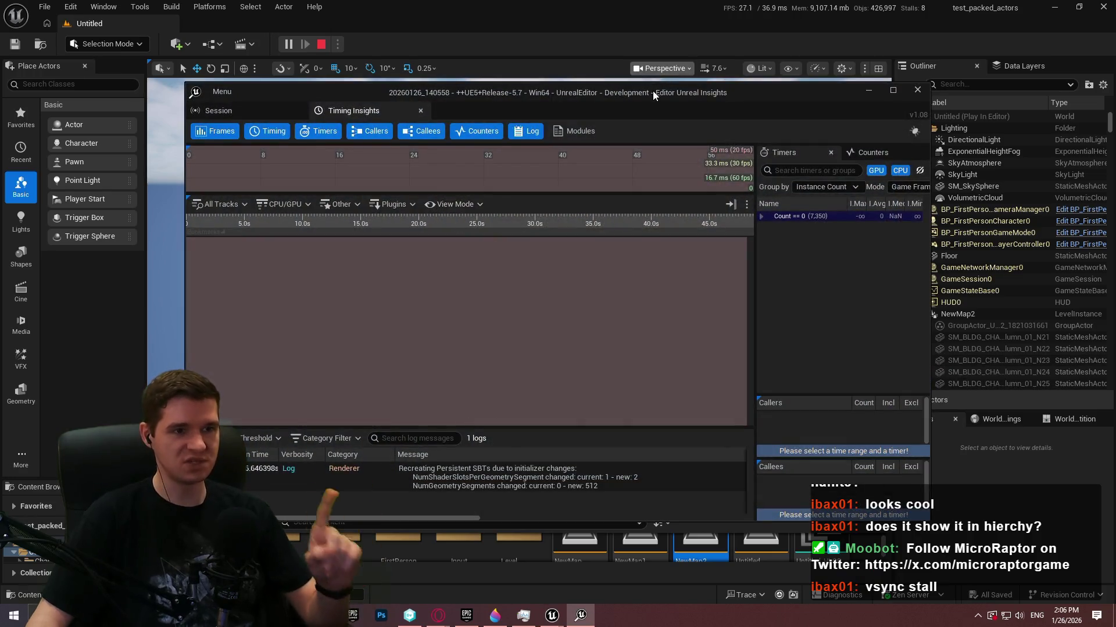
double_click(653, 90)
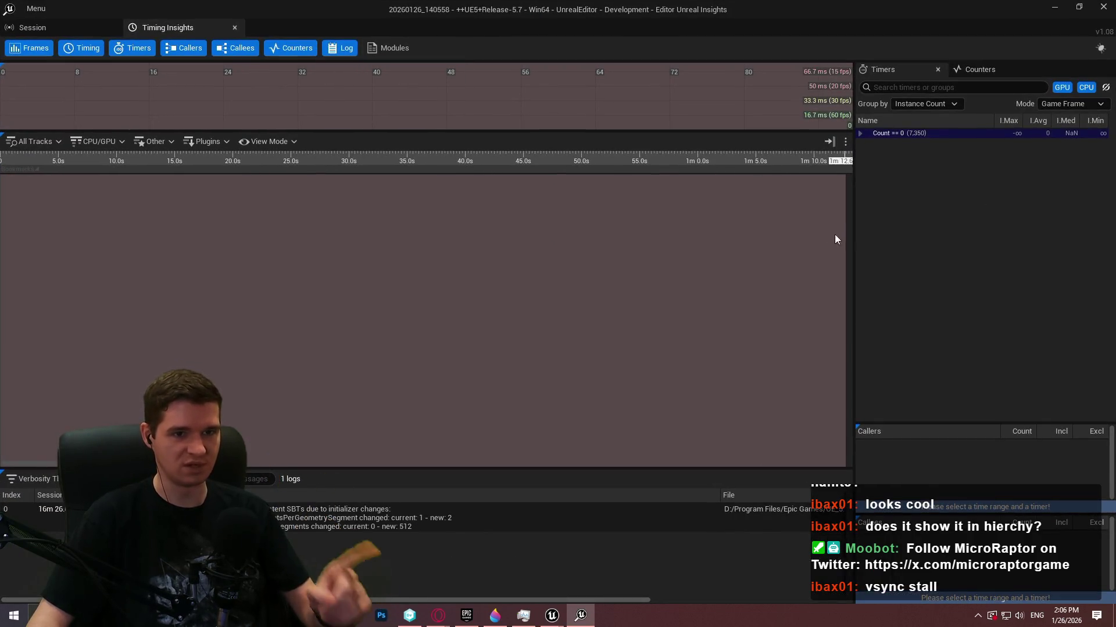
- Jump to the logged message, then pan and zoom GameThread, RHIThread and RenderThread to the 8.6 s and 7.7 s WaitForTasks stalls
left_click(302, 518)
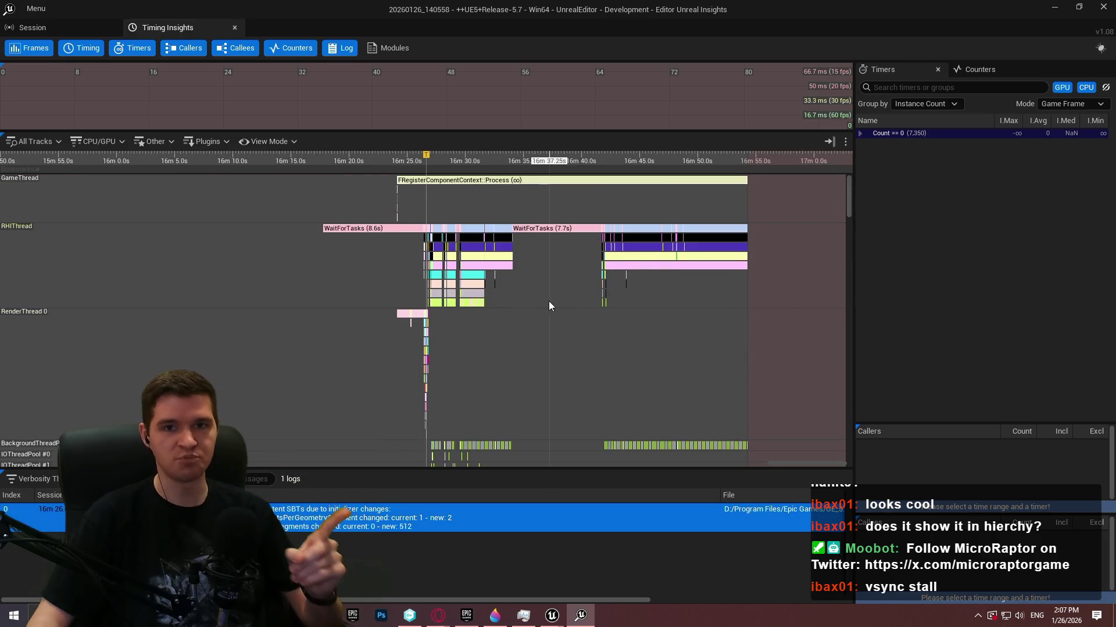
mouse_move(567, 301)
left_mouse_down()
mouse_move(545, 284)
mouse_move(488, 288)
mouse_move(473, 226)
left_mouse_up()
mouse_move(543, 395)
left_mouse_down()
mouse_move(567, 279)
mouse_move(549, 422)
mouse_move(509, 412)
left_mouse_up()
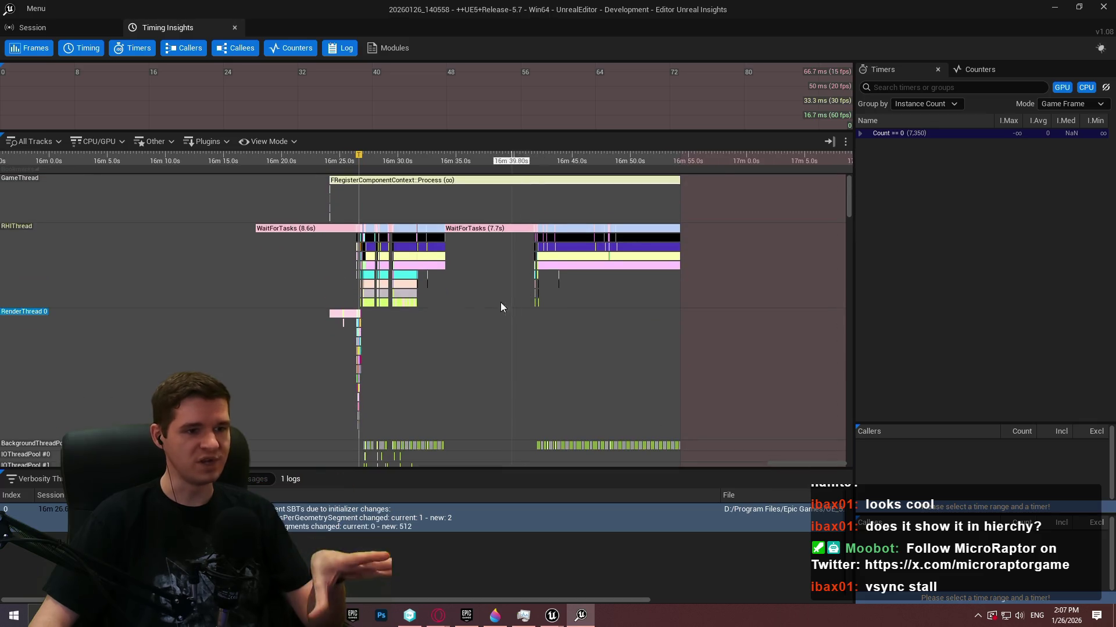
scroll(523, 273, "up", 5)
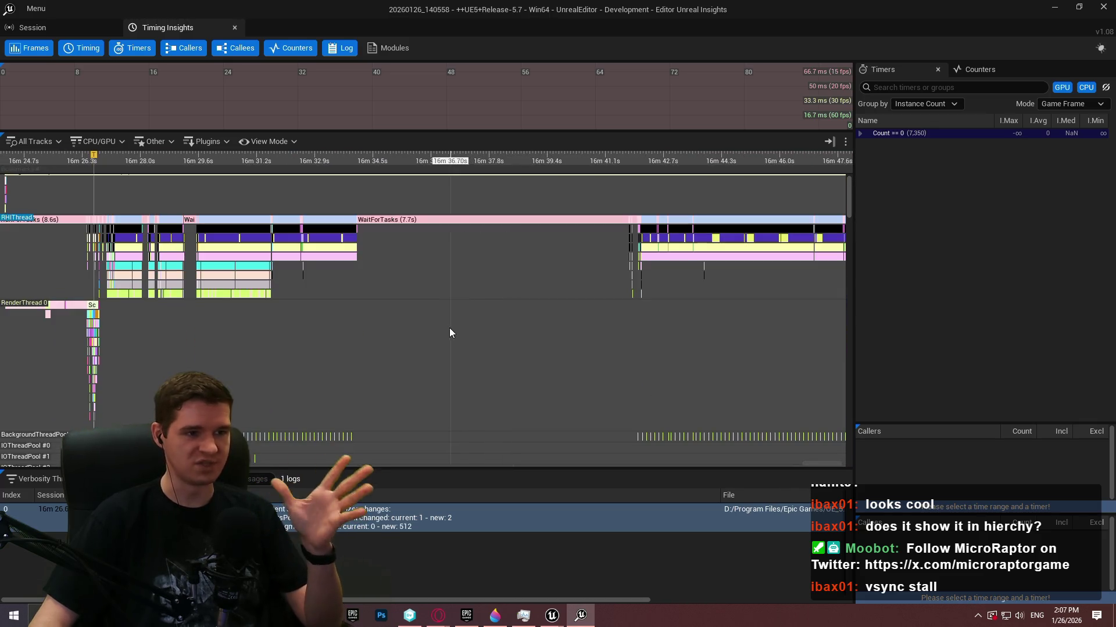
left_click_drag(401, 279, 560, 295)
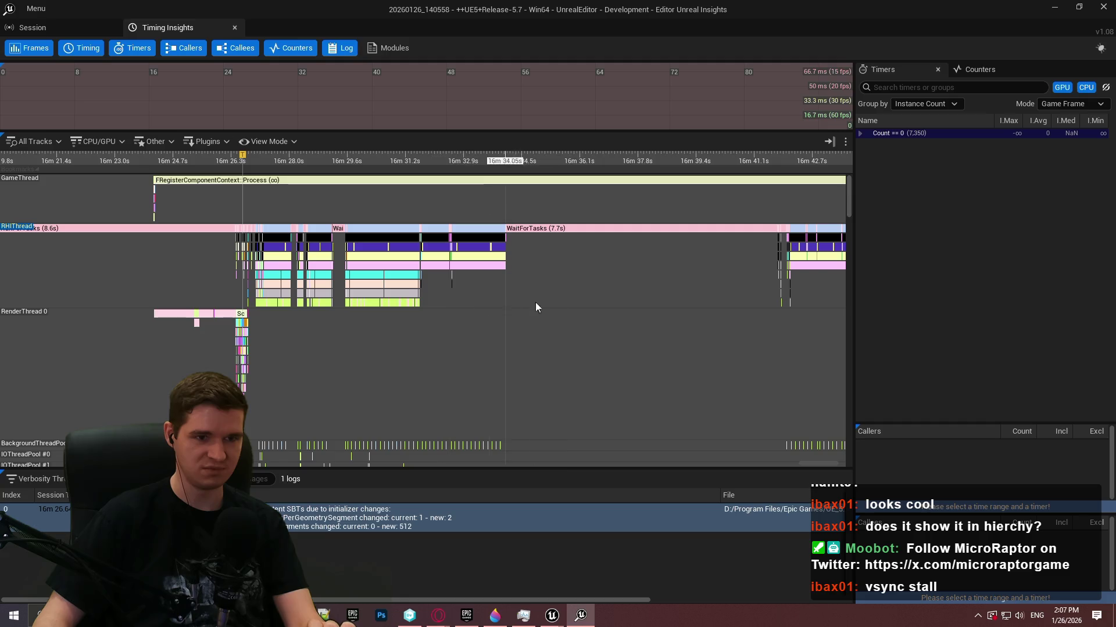
- Zoom into RHIThread's RHI_Translate and D3D12_Present events, then close Insights and retake control of the PIE level
scroll(597, 298, "up", 1)
scroll(592, 324, "down", 2)
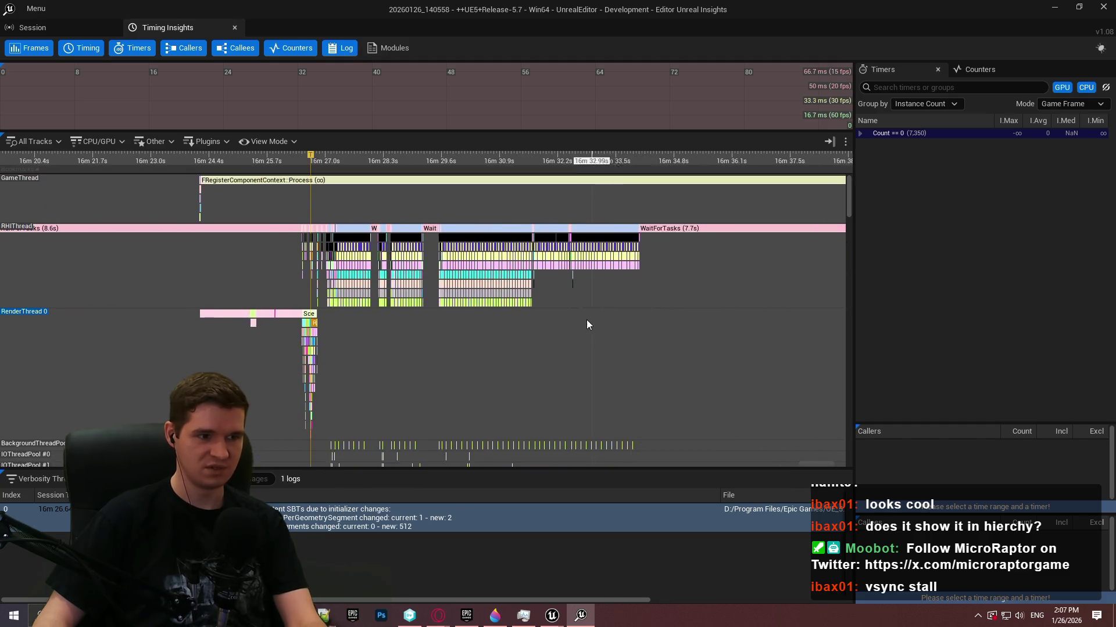
scroll(612, 337, "up", 7)
scroll(545, 316, "up", 15)
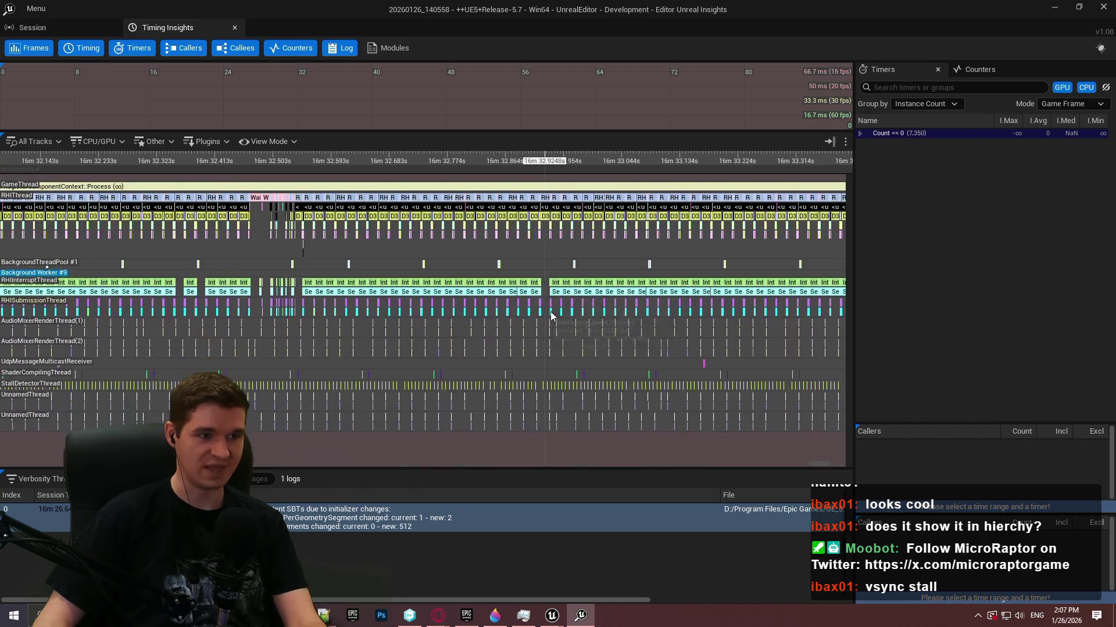
scroll(580, 269, "up", 7)
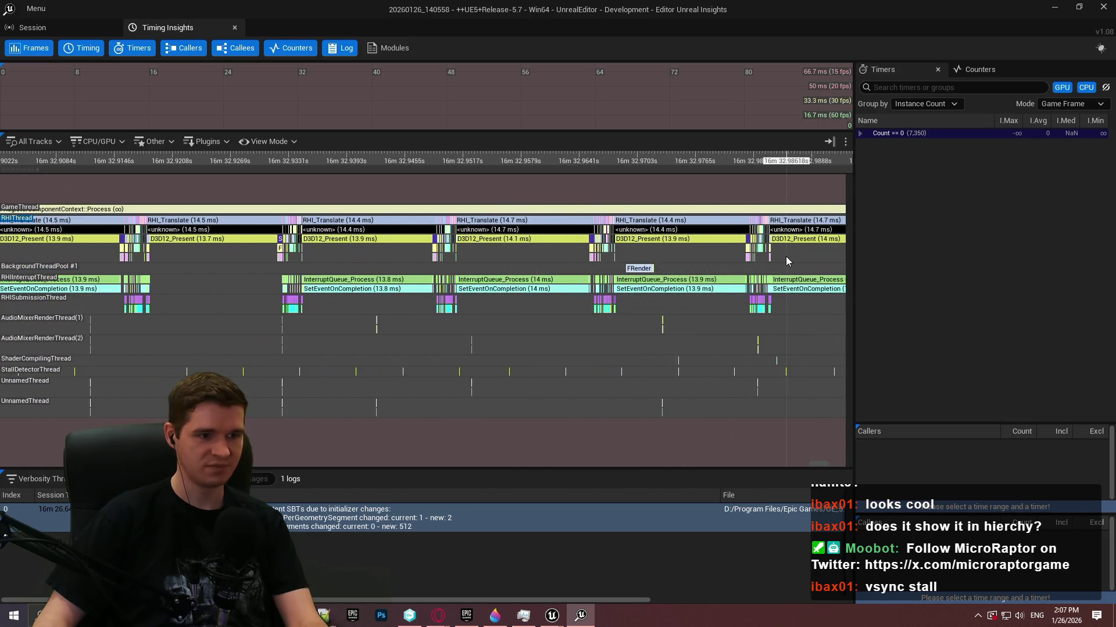
scroll(614, 249, "up", 8)
scroll(555, 263, "up", 10)
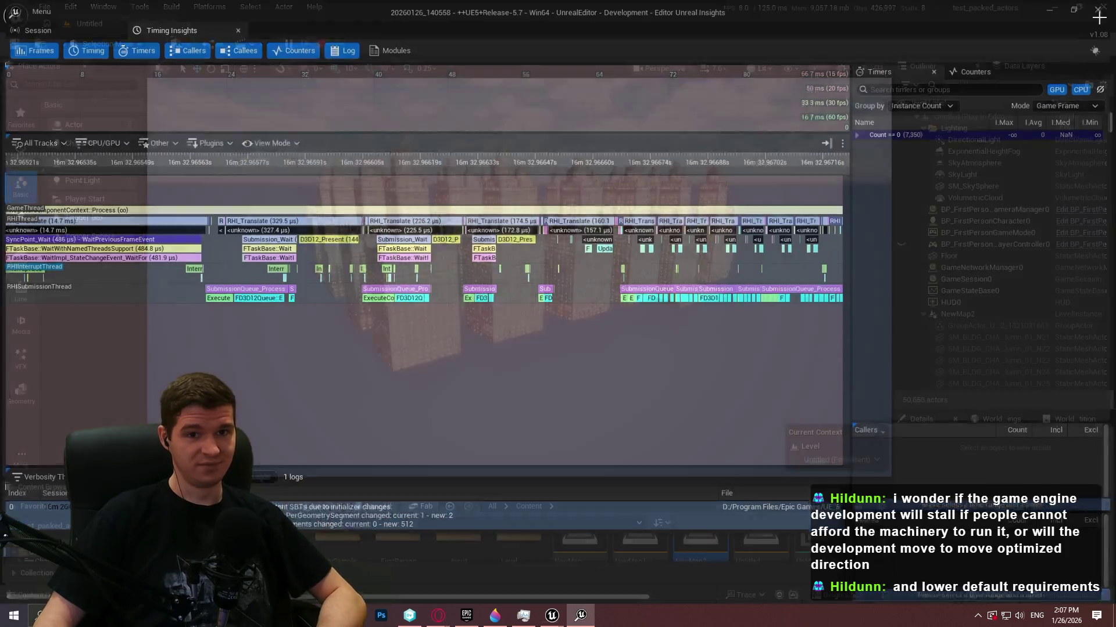
left_click(235, 28)
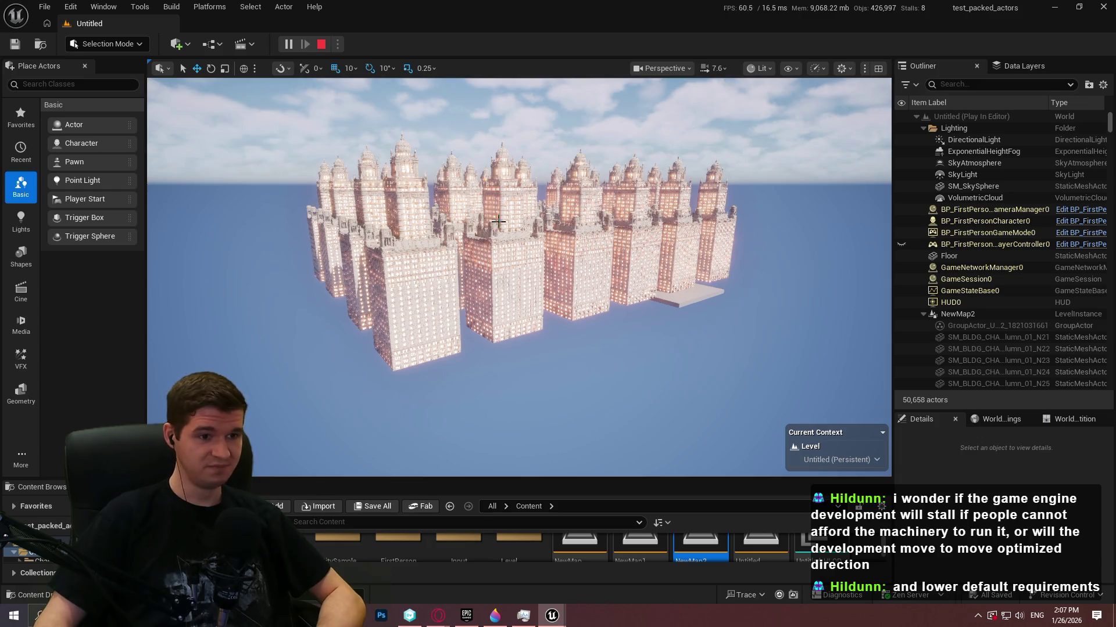
left_click(428, 203)
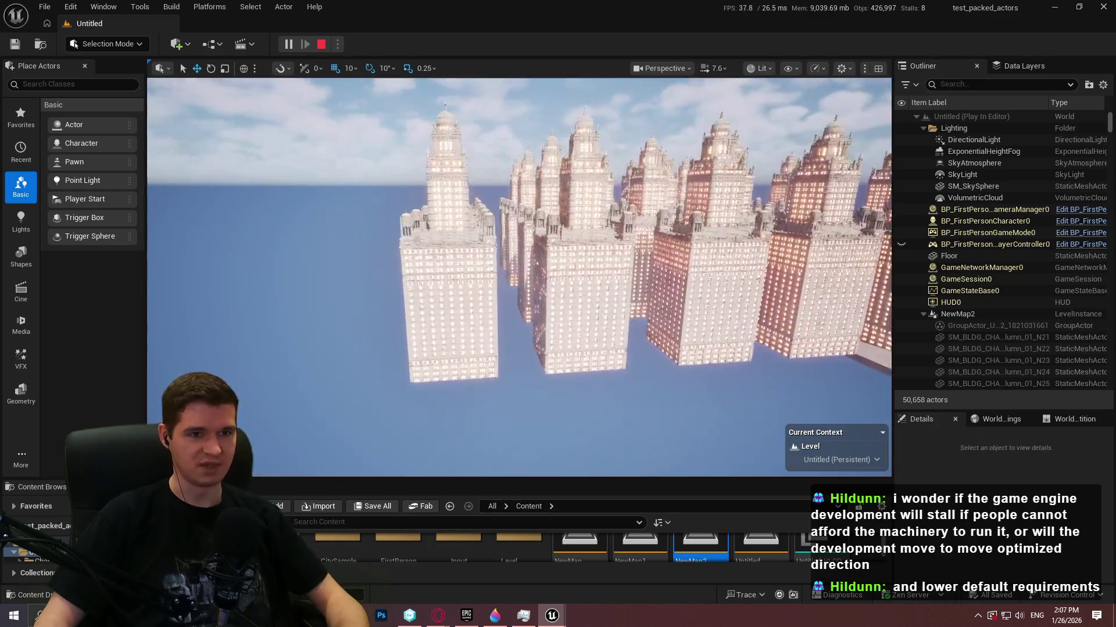